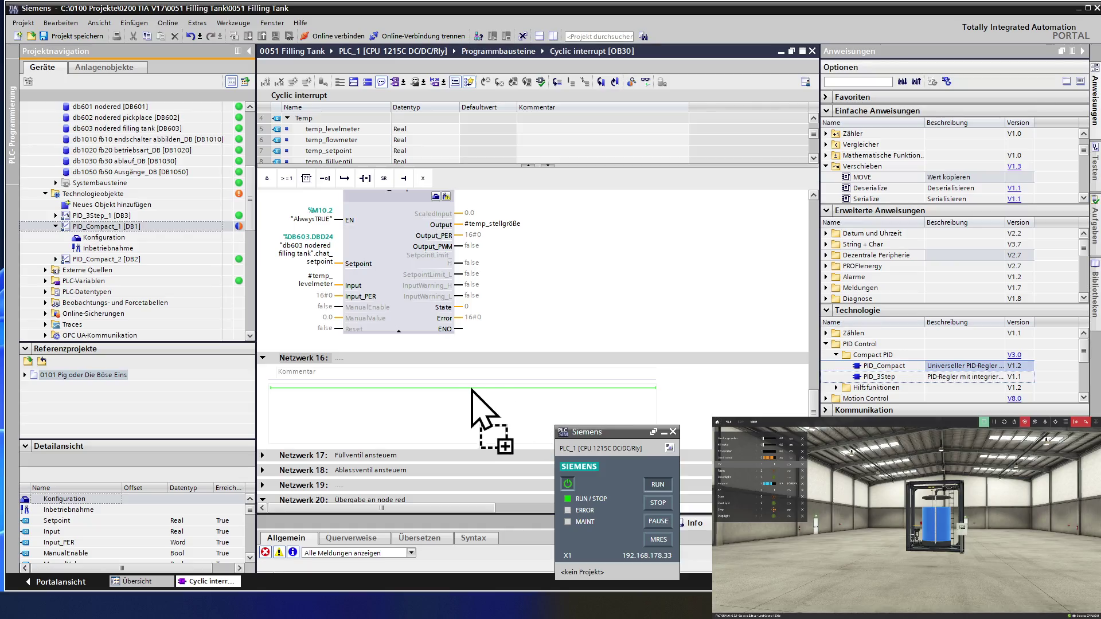
Place a PID_Compact call in network 16 with a new PID_Compact_3 instance DB and enter its configuration.
drag(601, 401, 458, 410)
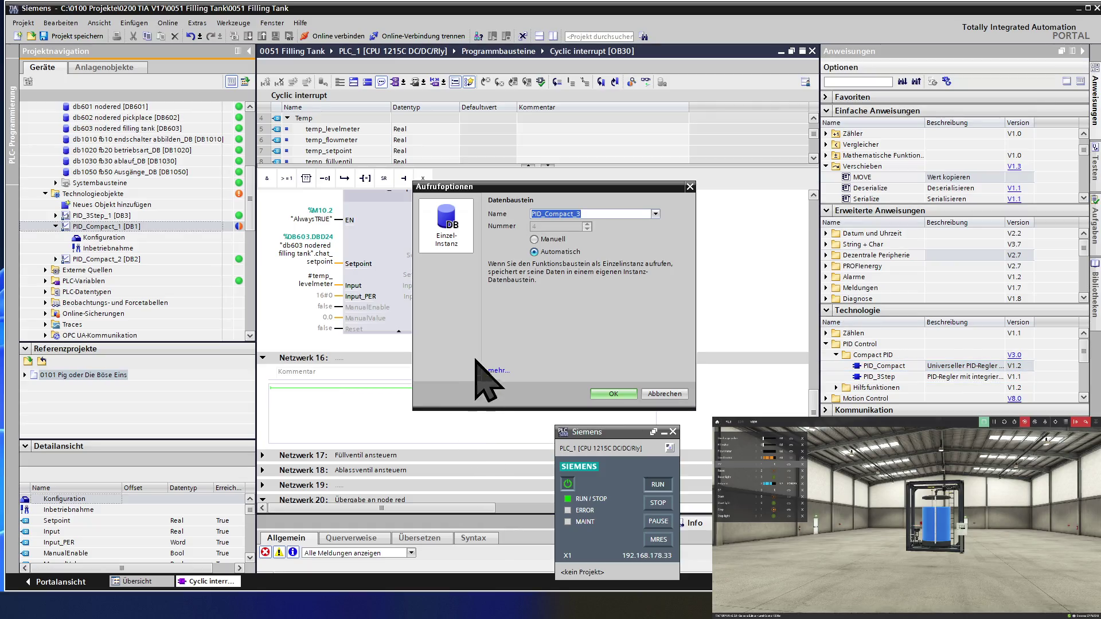
click(610, 391)
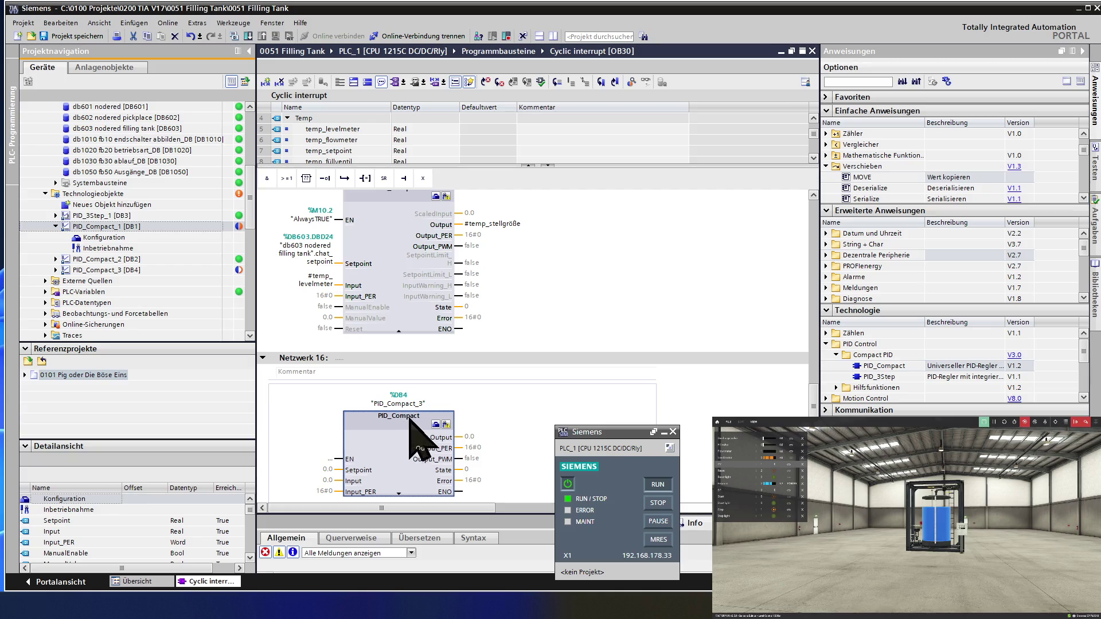
click(436, 425)
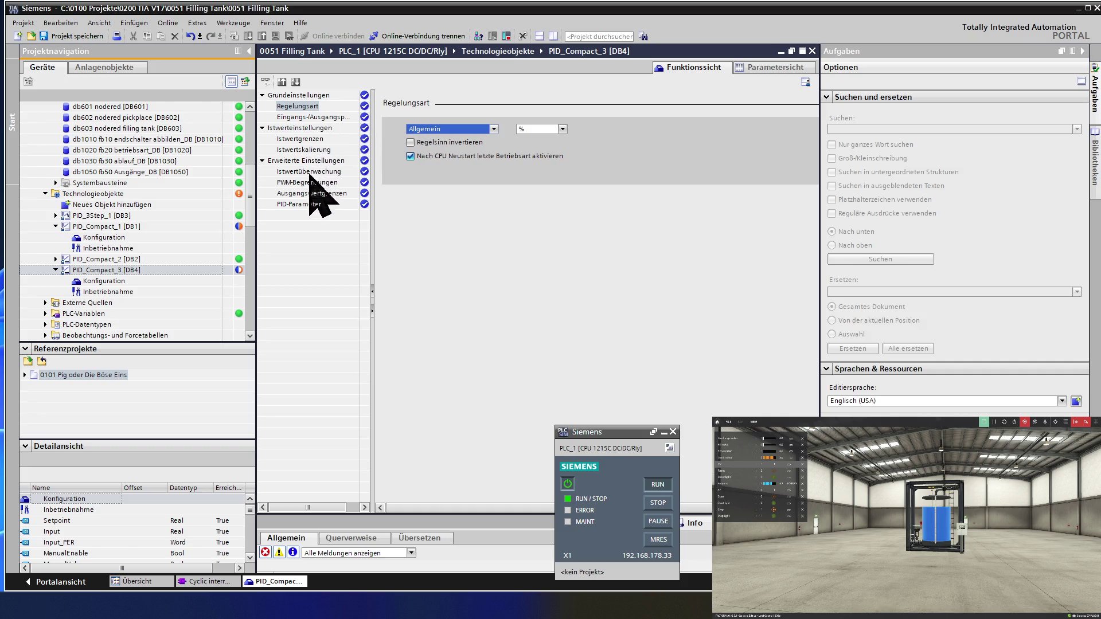
Review PID_Compact_3's PID-Parameter page and full Parametersicht table, then leave the configuration.
click(308, 207)
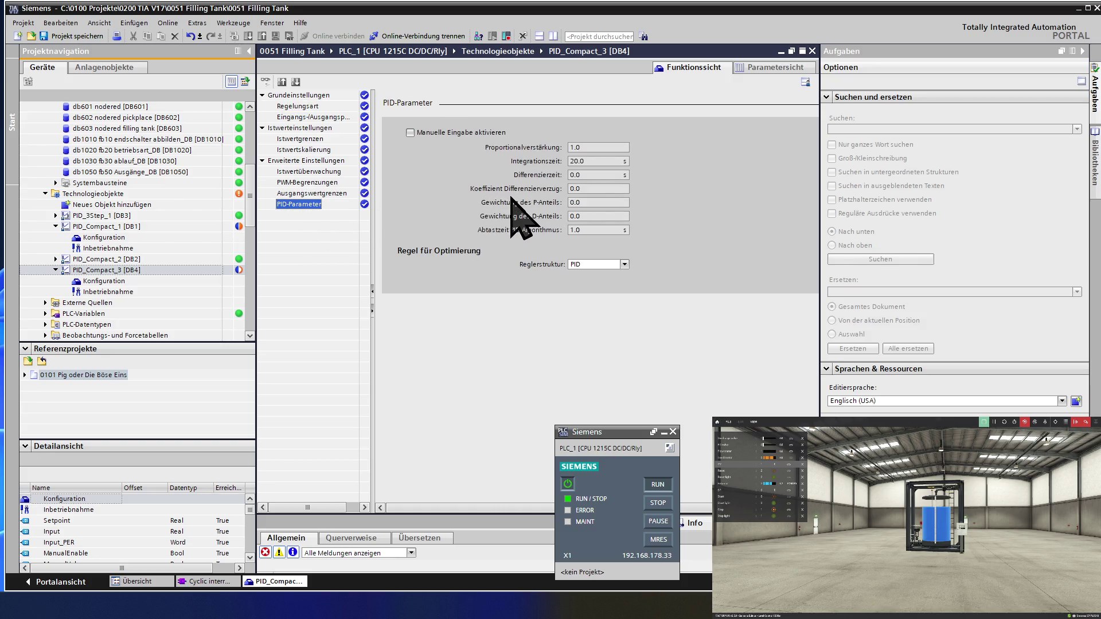
click(599, 189)
click(768, 68)
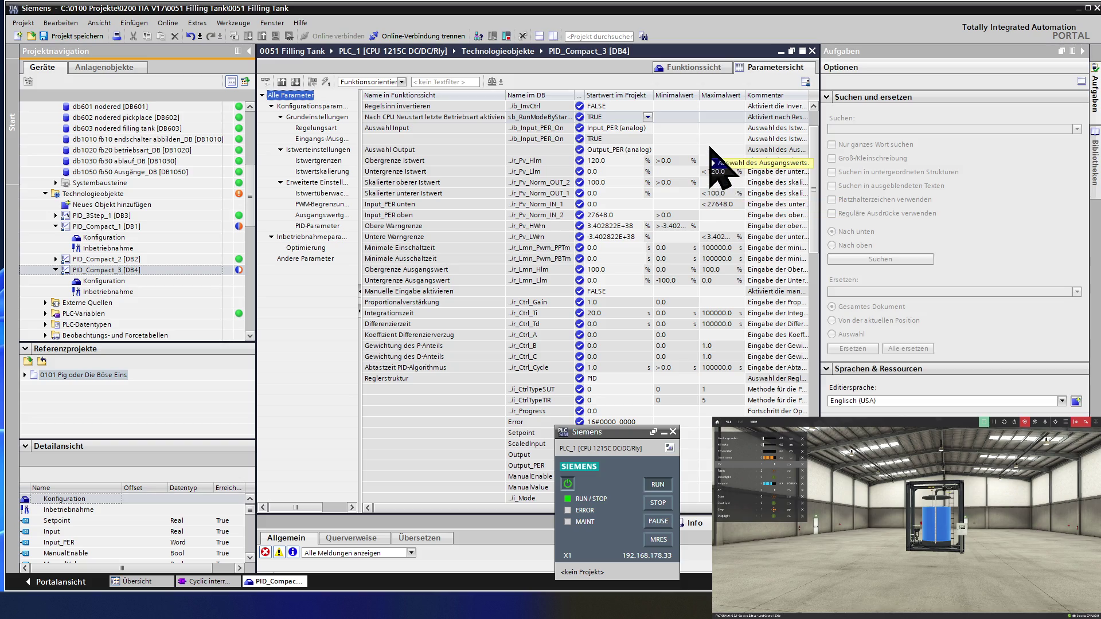
mouse_move(719, 164)
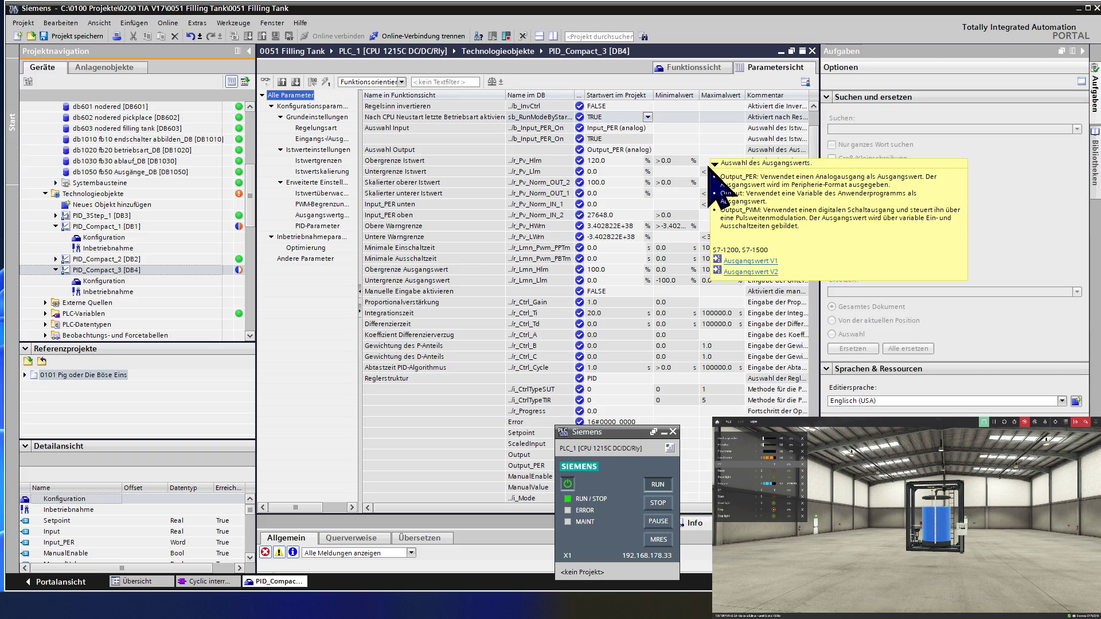
click(814, 51)
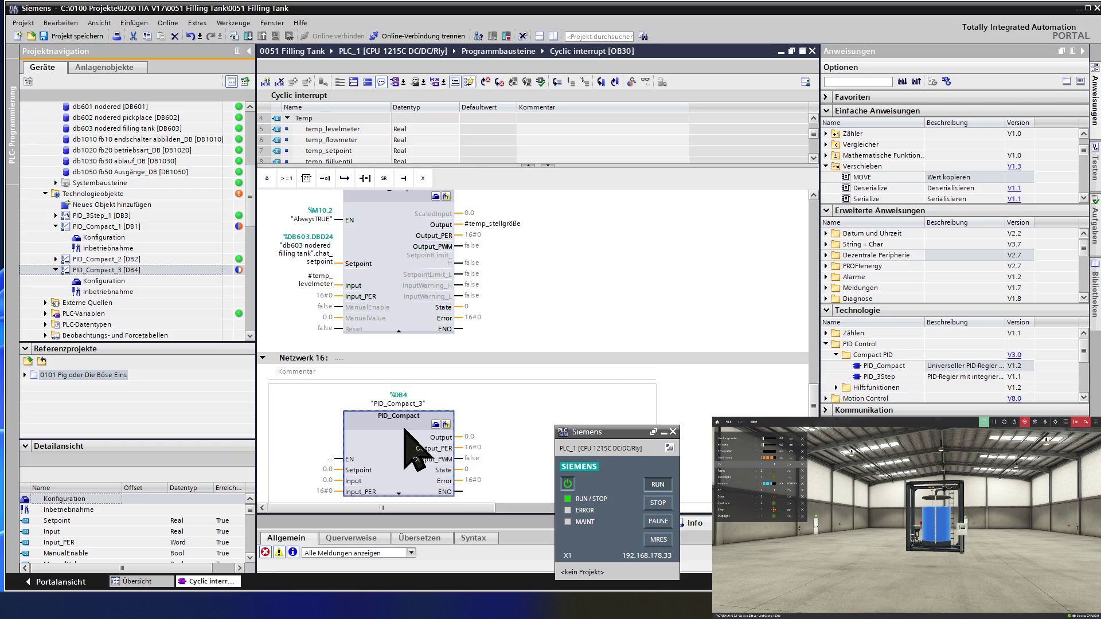
Delete the PID_Compact_3 call from network 16, collapse it and enter PID_Compact_1's configuration.
key(Delete)
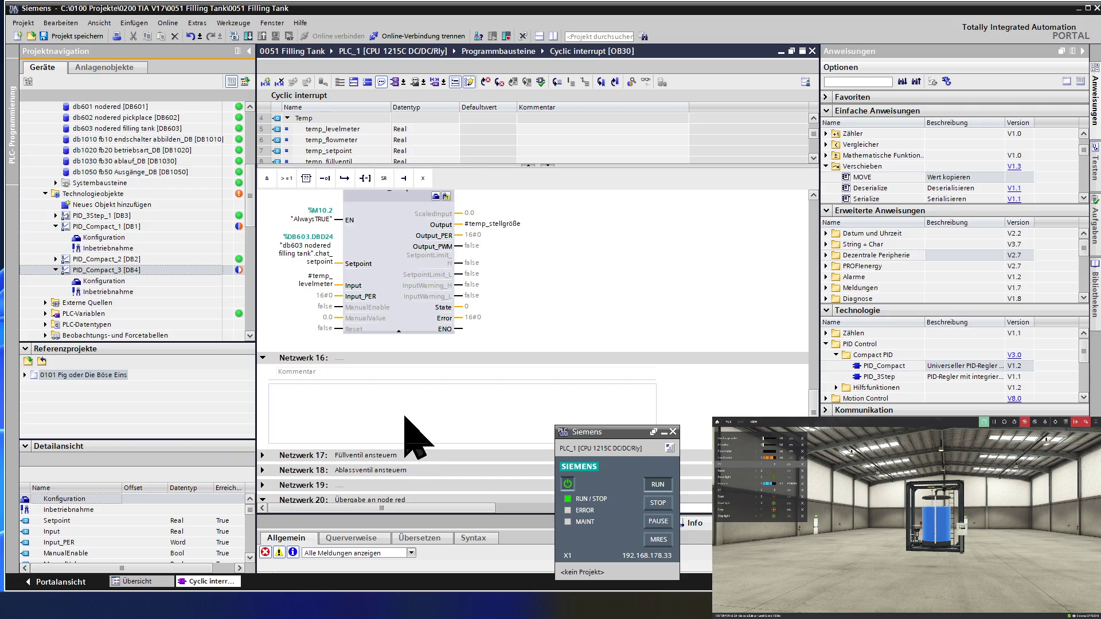
click(263, 358)
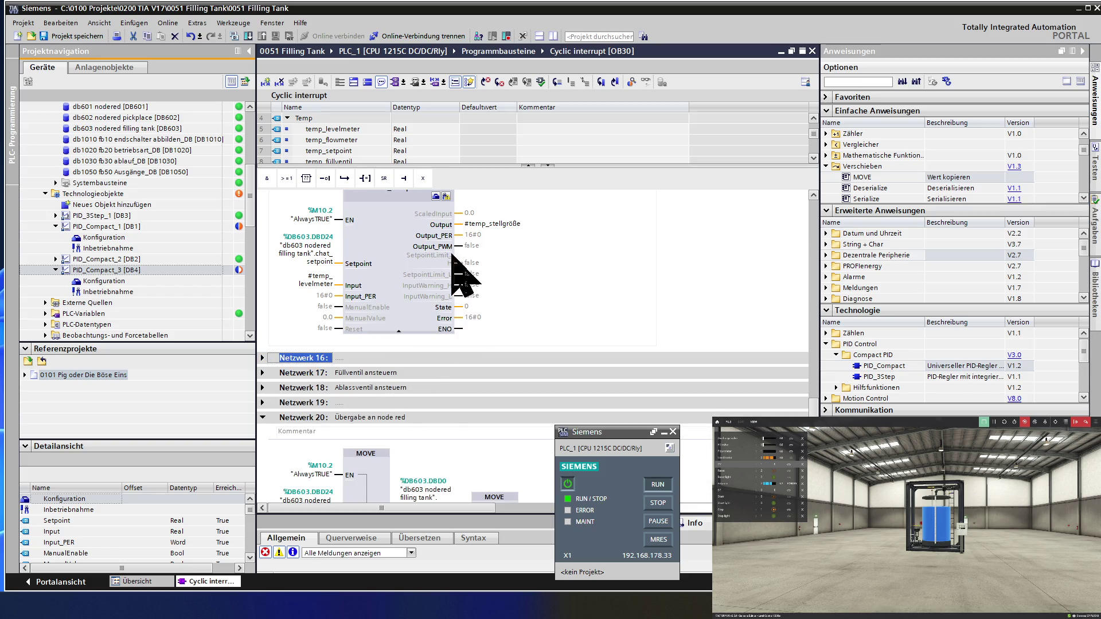
click(436, 197)
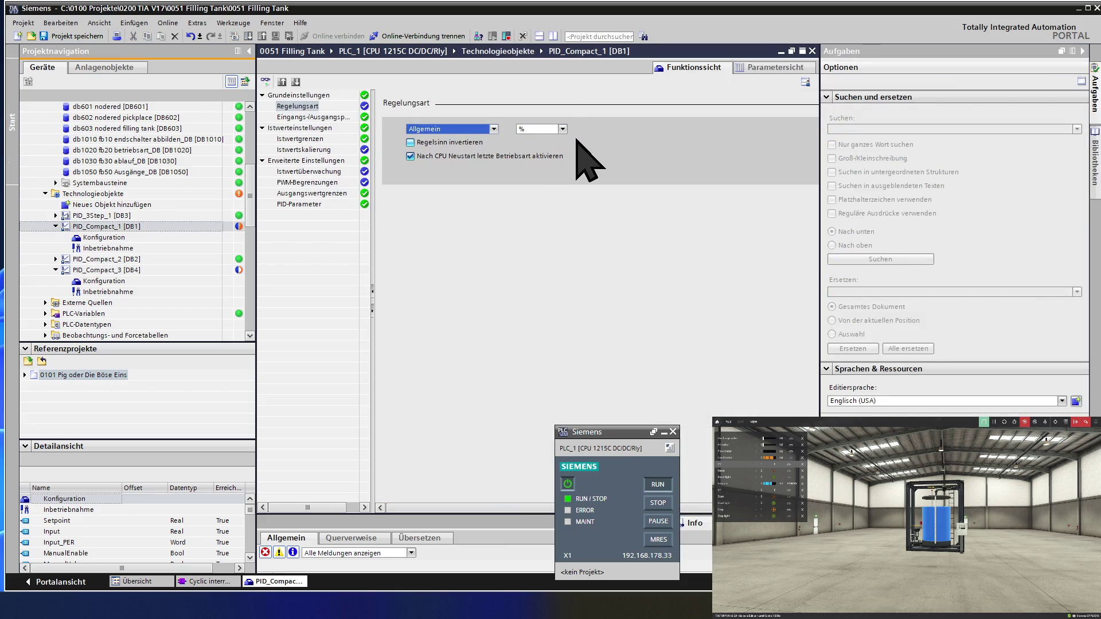
Set PID_Compact_1's controller structure to PID and review its full parameter table.
click(301, 205)
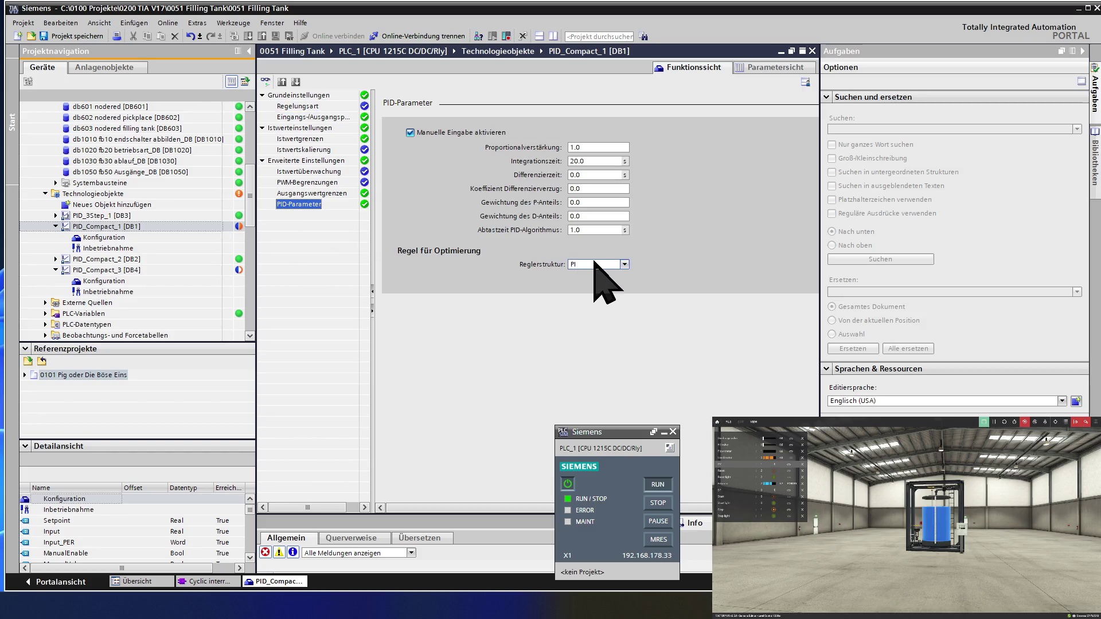
click(598, 263)
click(600, 275)
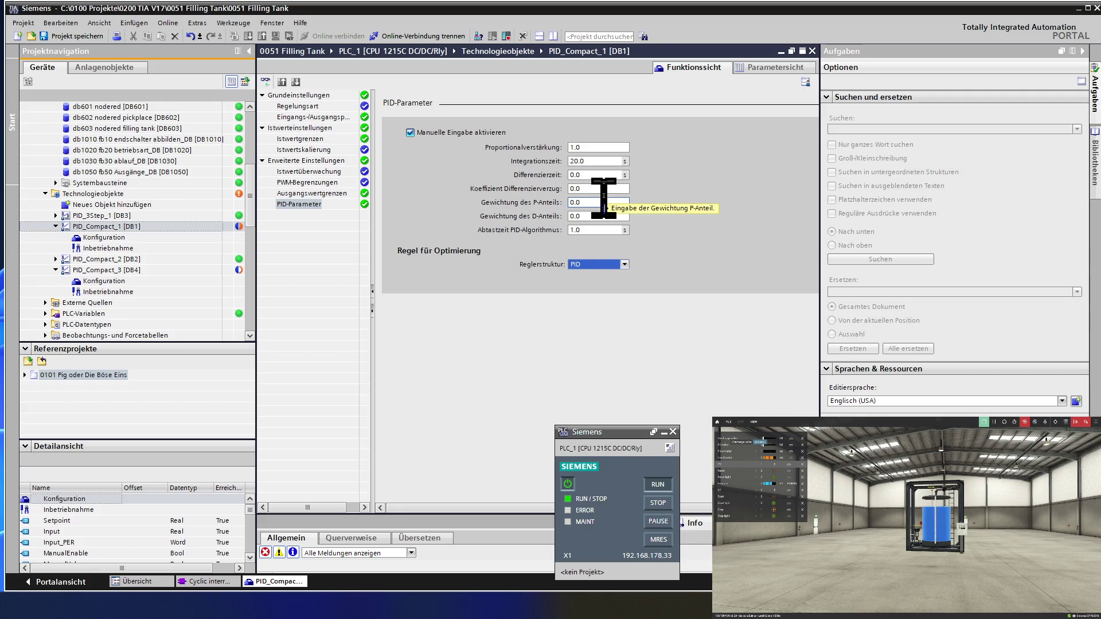
click(774, 67)
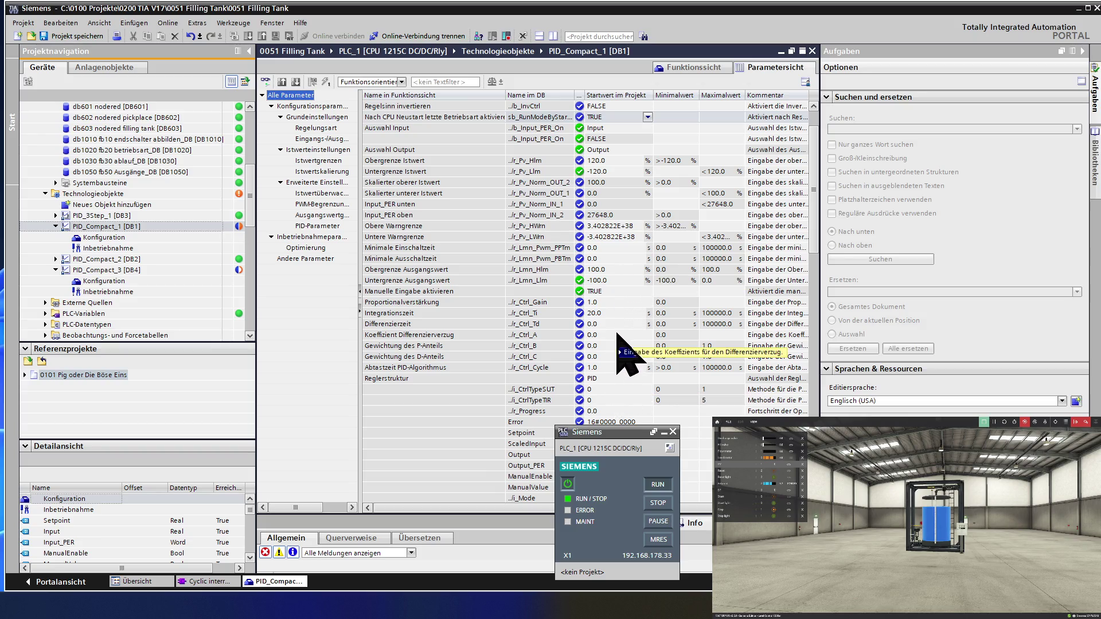
click(811, 51)
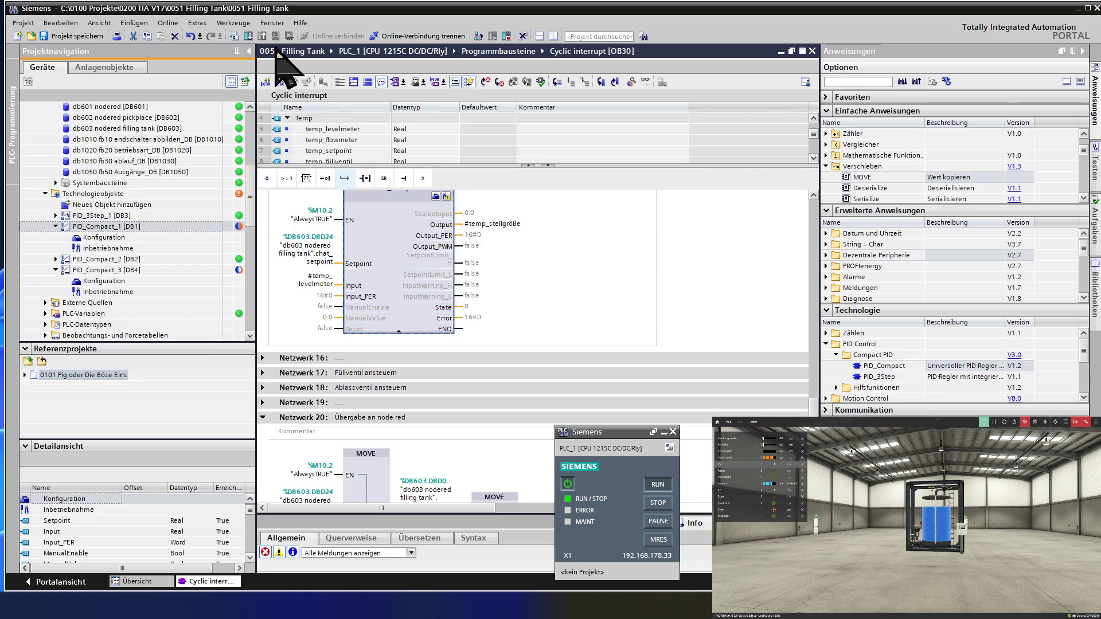
Download the program to simulated PLC_1, confirming Laden and dismissing the results.
click(249, 37)
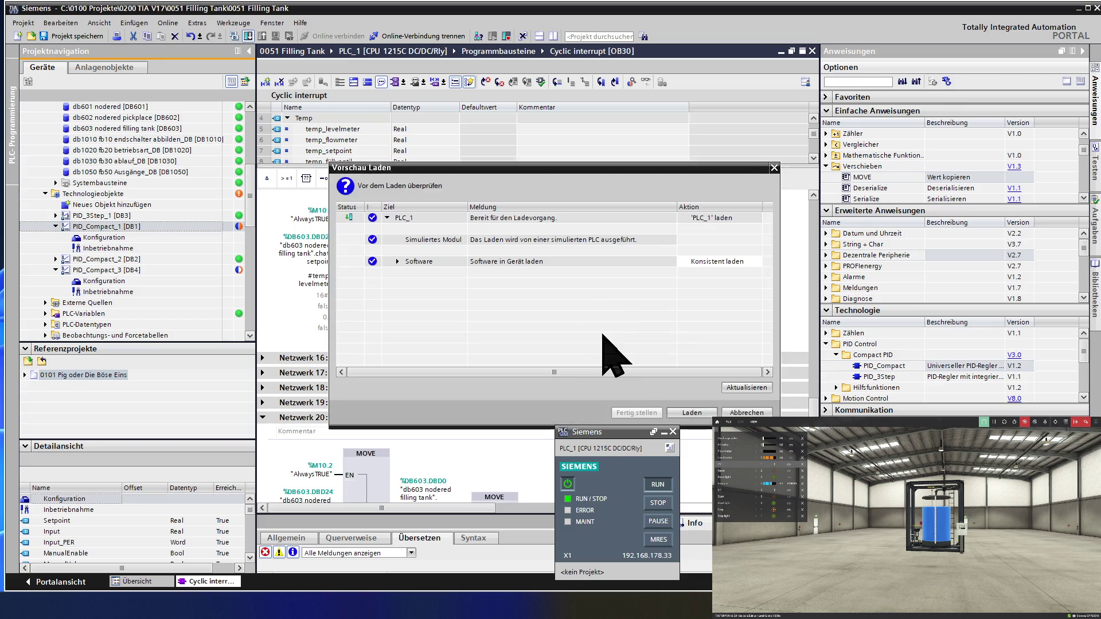
click(692, 412)
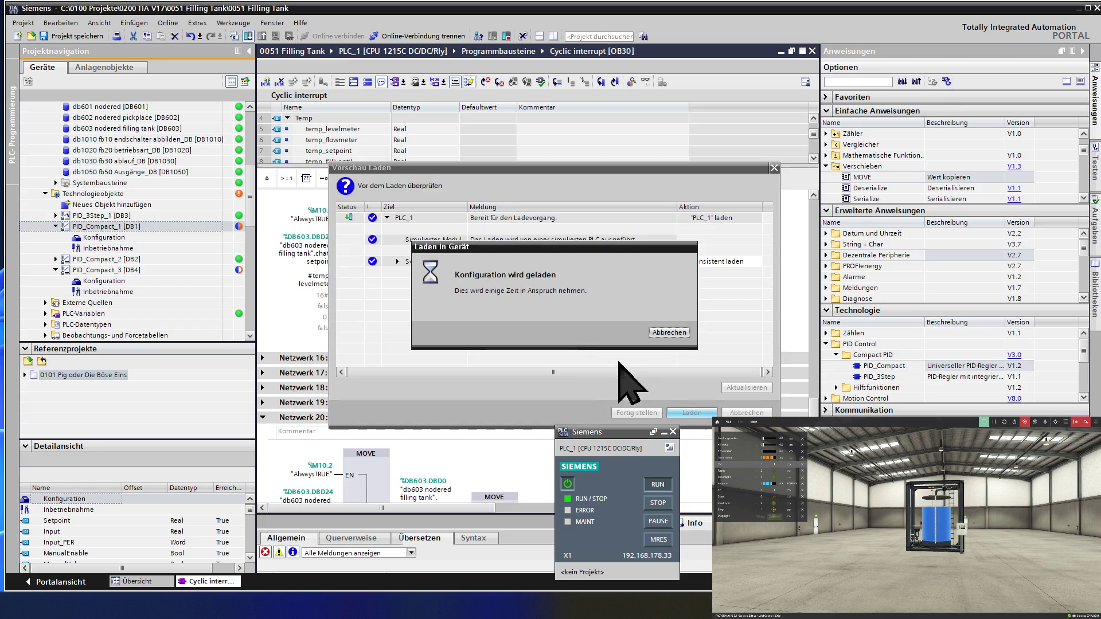
key(Return)
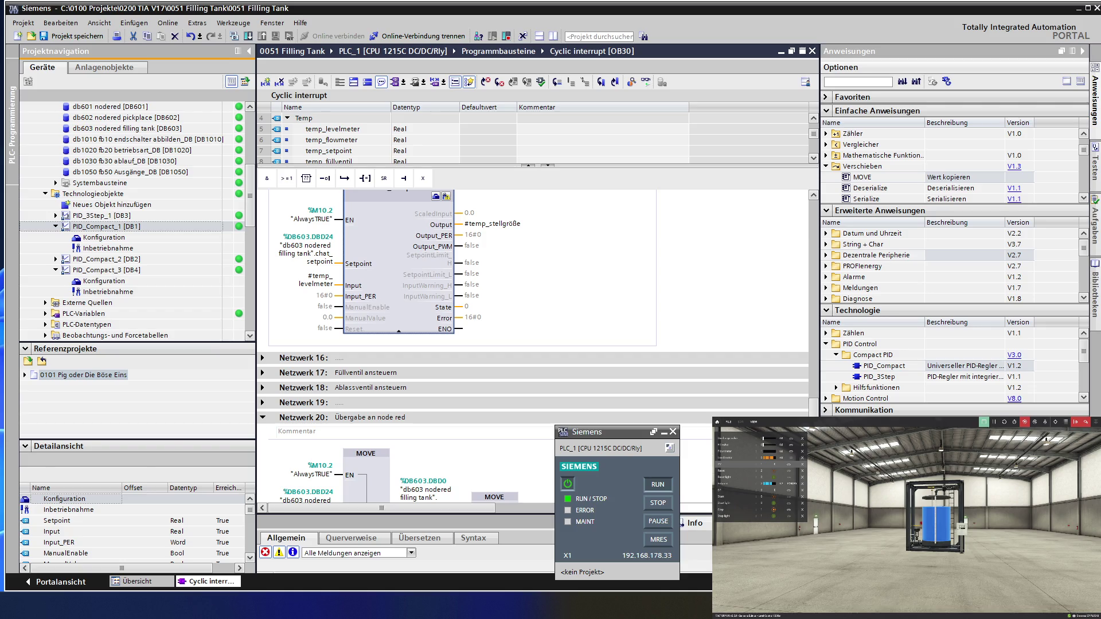
Watch the Node-RED Regelkreis trend of the 20-to-80 setpoint step, then return to the cyclic interrupt.
key(alt+Tab)
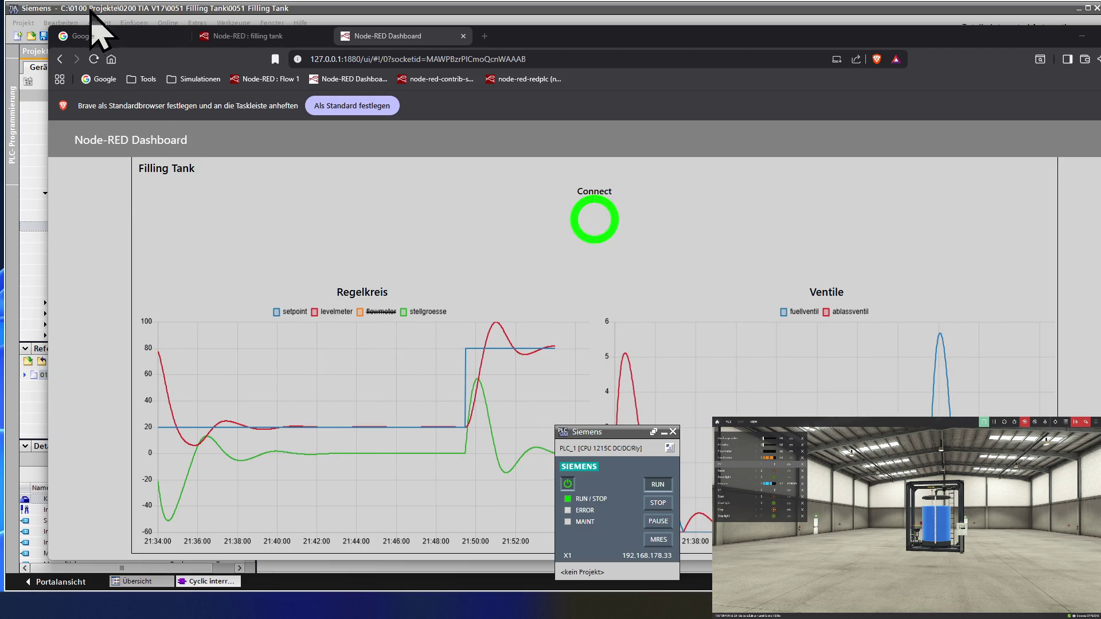
click(126, 15)
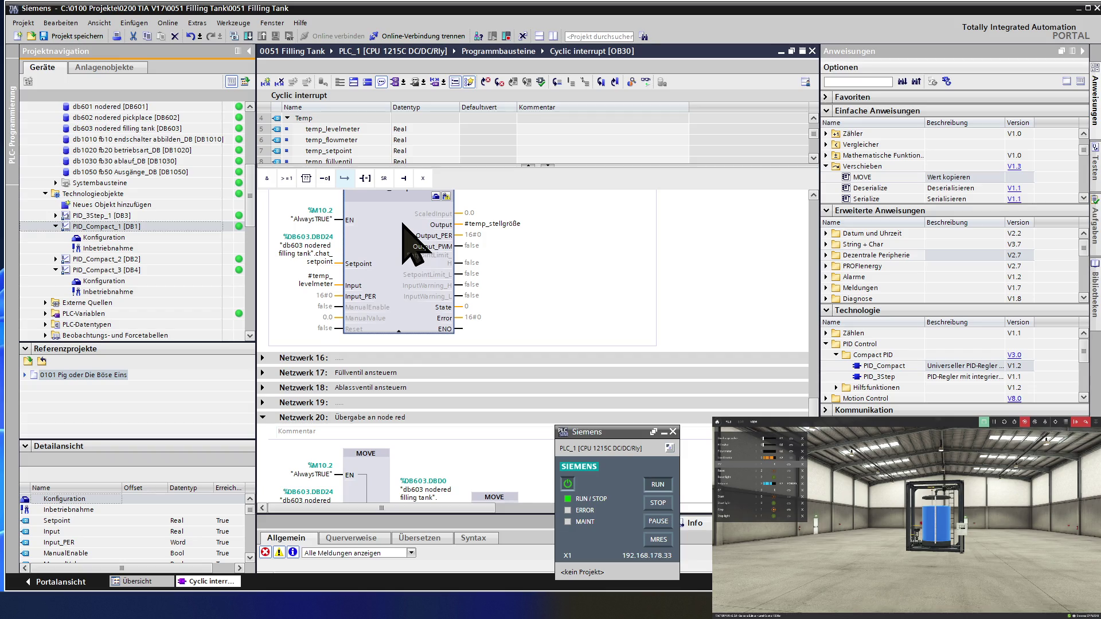
scroll(409, 237, up, 2)
scroll(414, 246, up, 2)
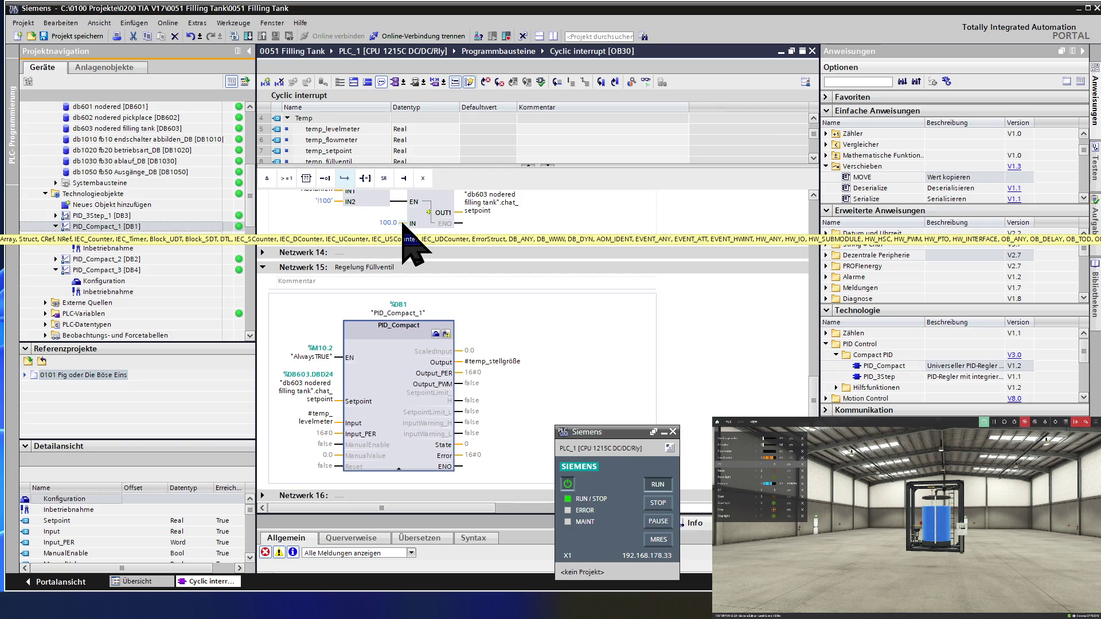
scroll(409, 245, down, 2)
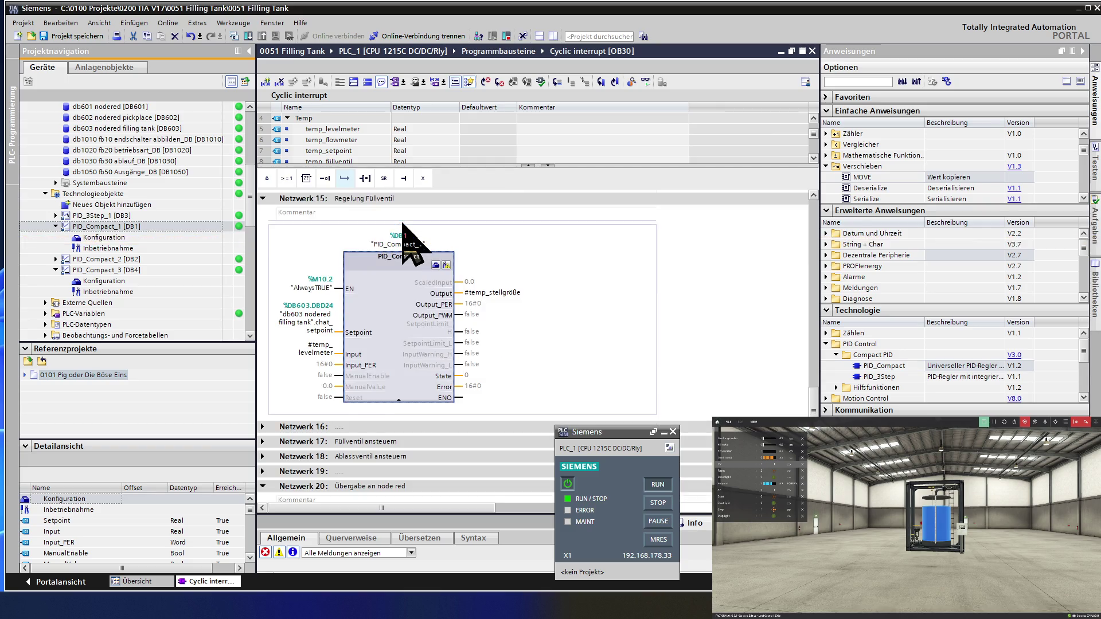
Enter proportional gain 2.0 and integration time 10.0 s in PID_Compact_1's PID-Parameter page.
click(436, 265)
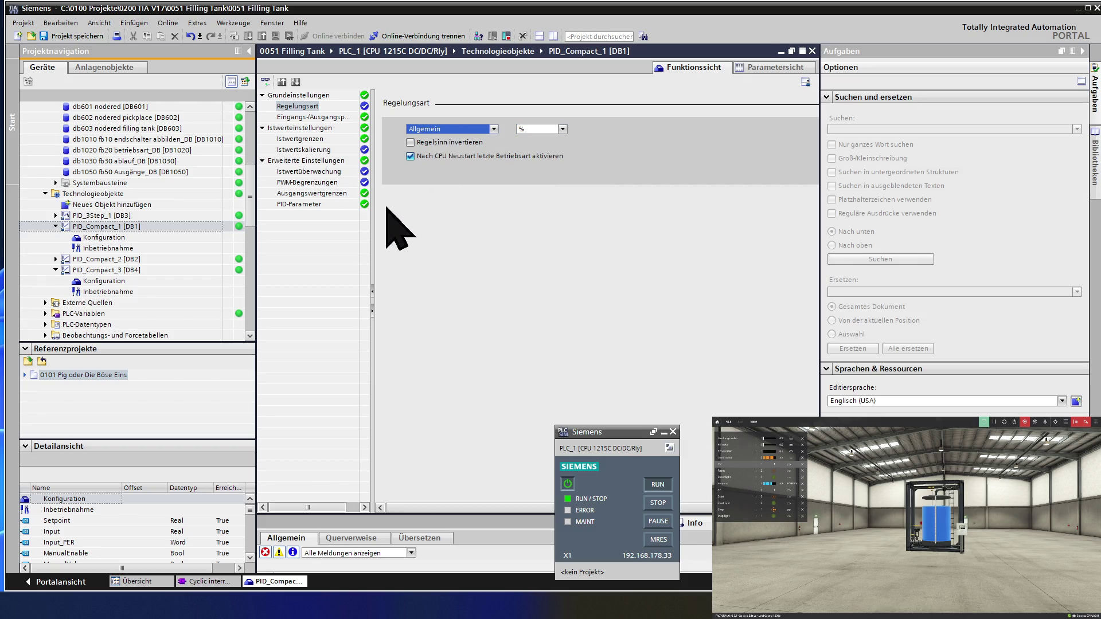
click(320, 205)
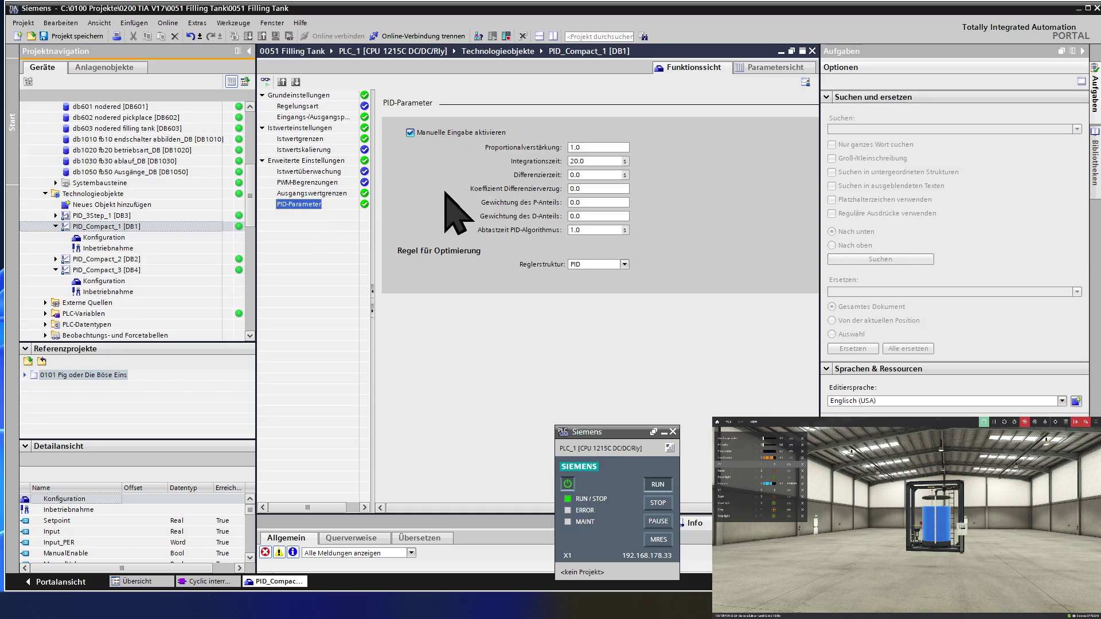
click(600, 145)
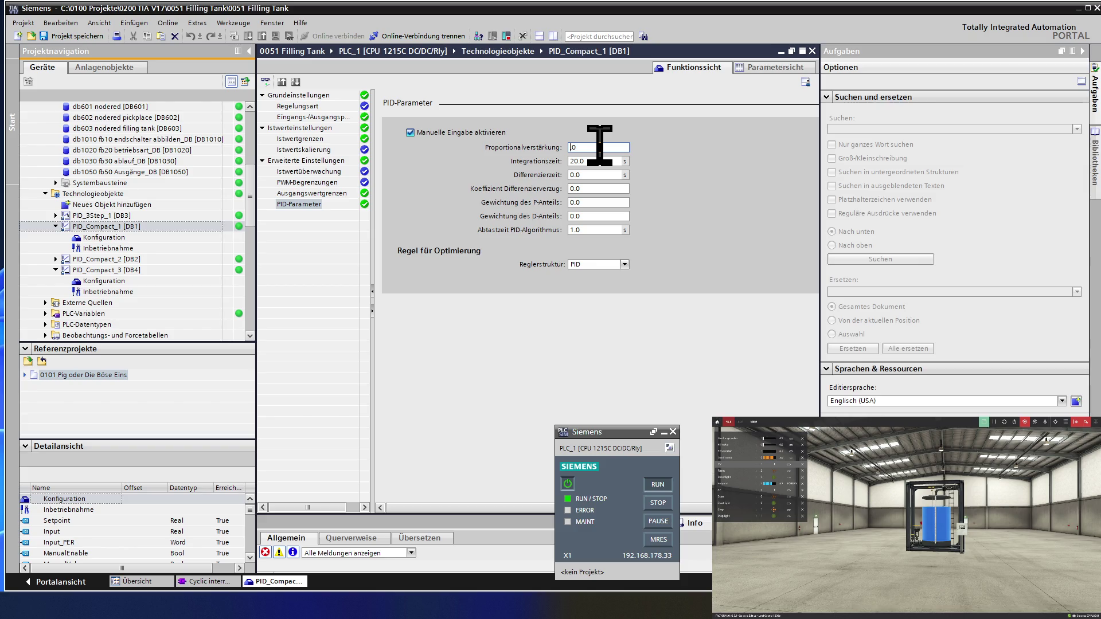
text(2.)
click(594, 162)
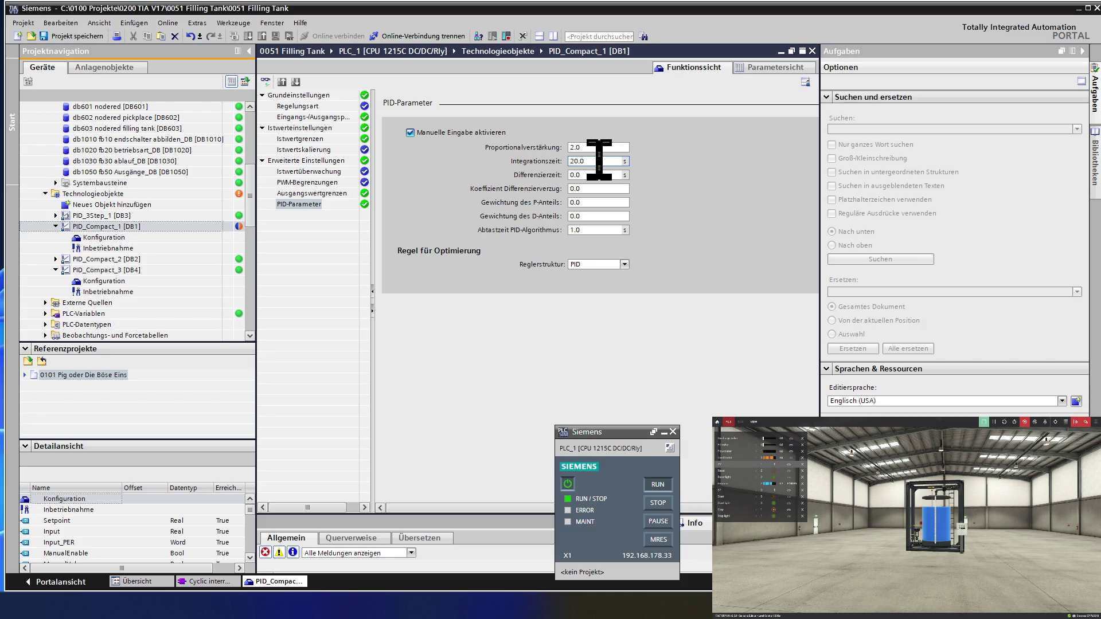
key(Delete)
text(1)
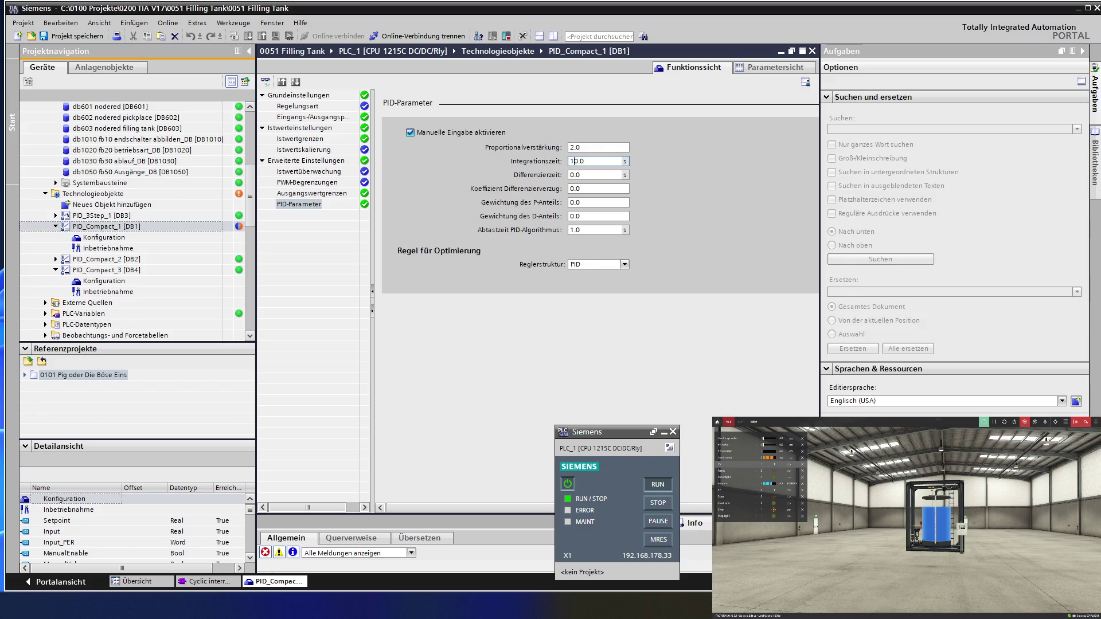
click(600, 172)
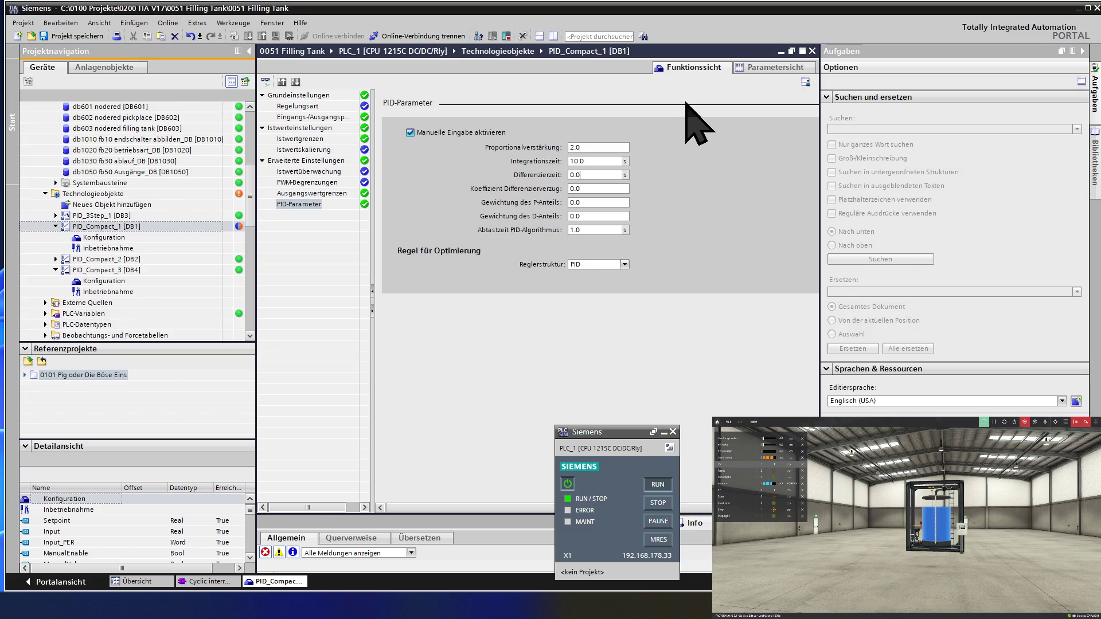
click(812, 50)
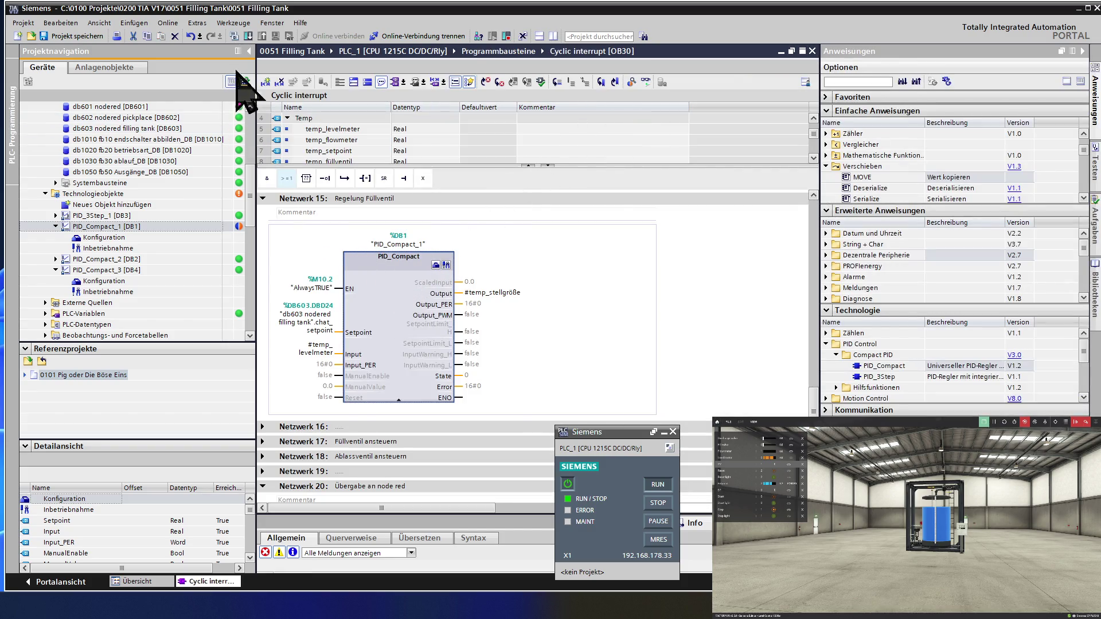
Download the retuned program to simulated PLC_1 and bring the Node-RED dashboard forward.
click(249, 37)
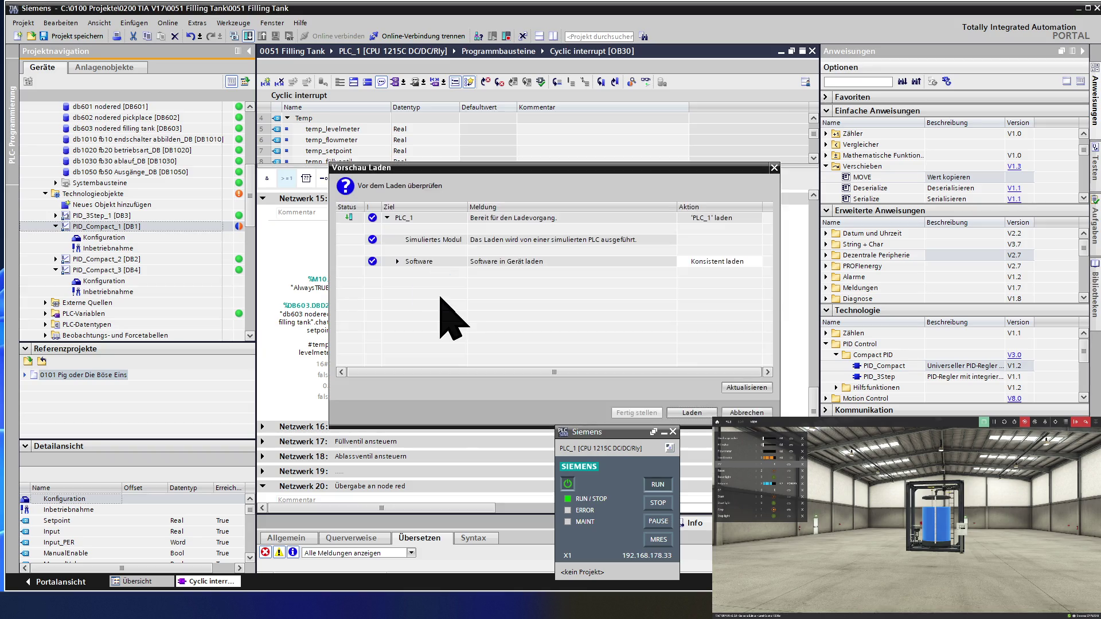
click(690, 412)
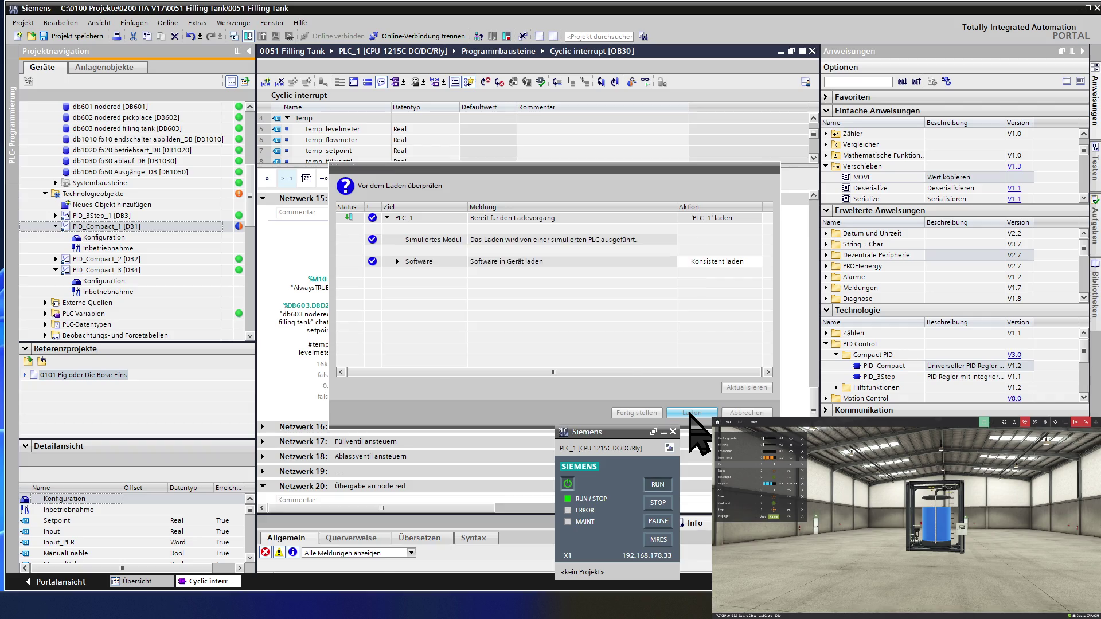
click(690, 412)
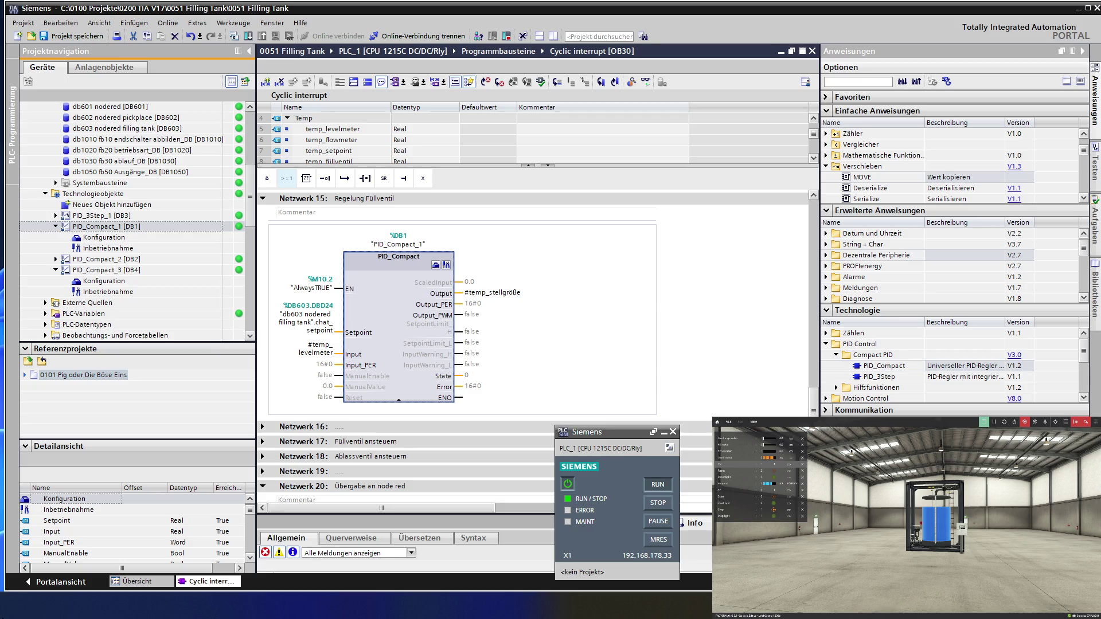
key(alt+Tab)
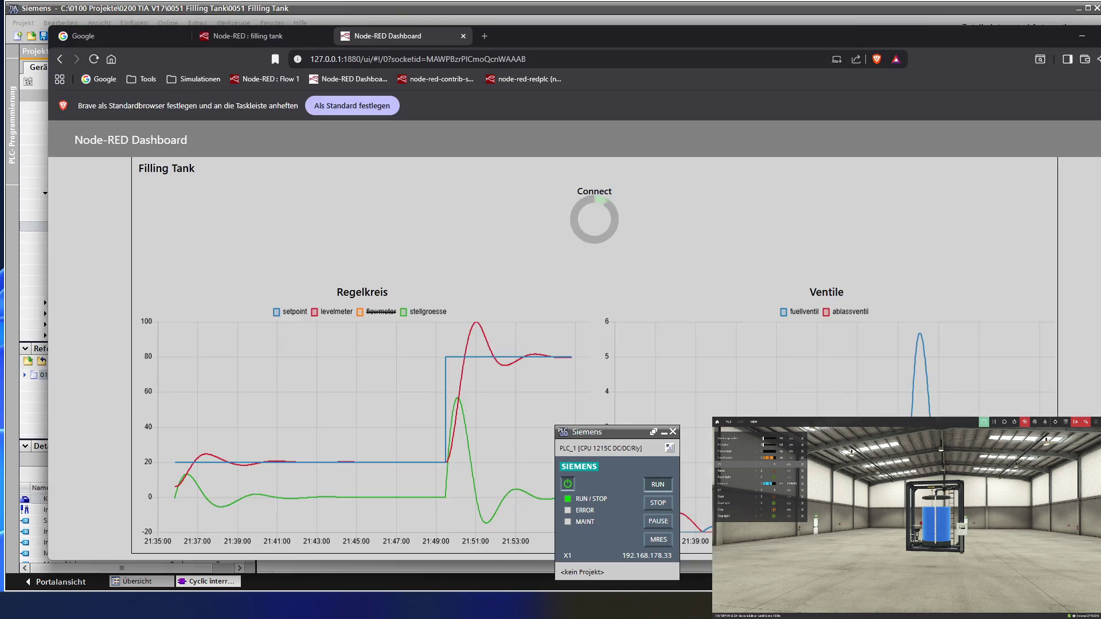
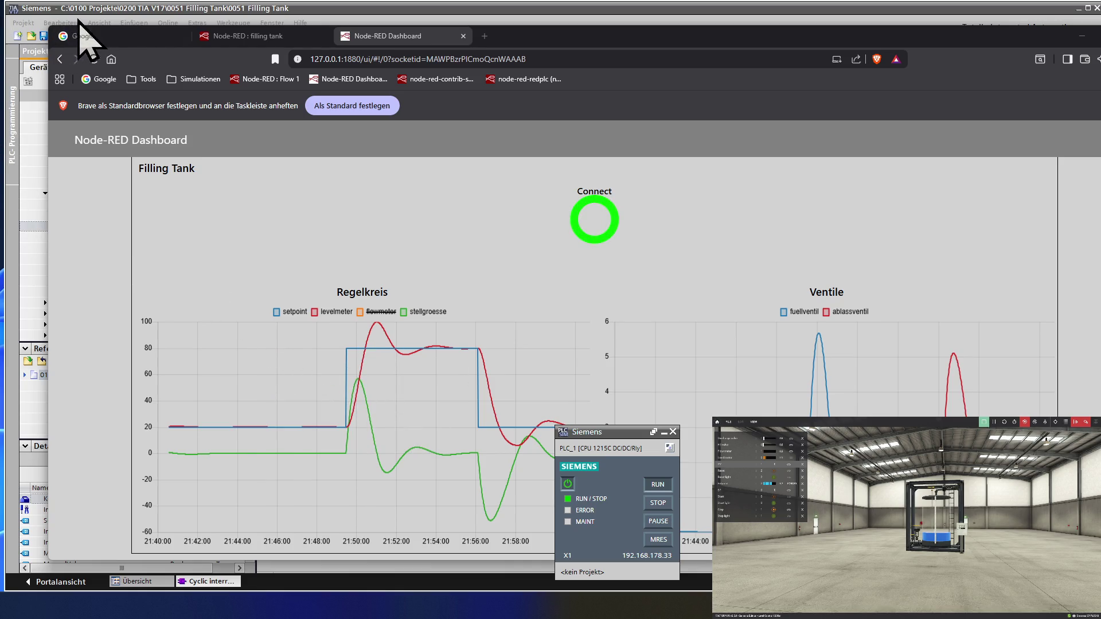
Bring TIA Portal forward and open the PID_Compact_1 configuration from network 15.
click(108, 13)
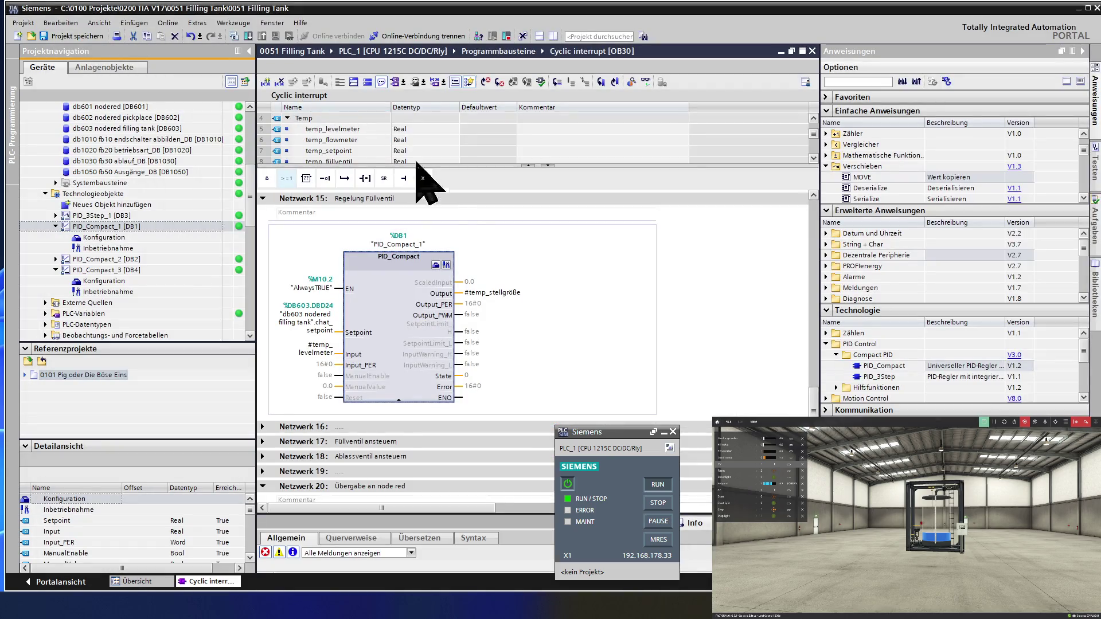
click(437, 265)
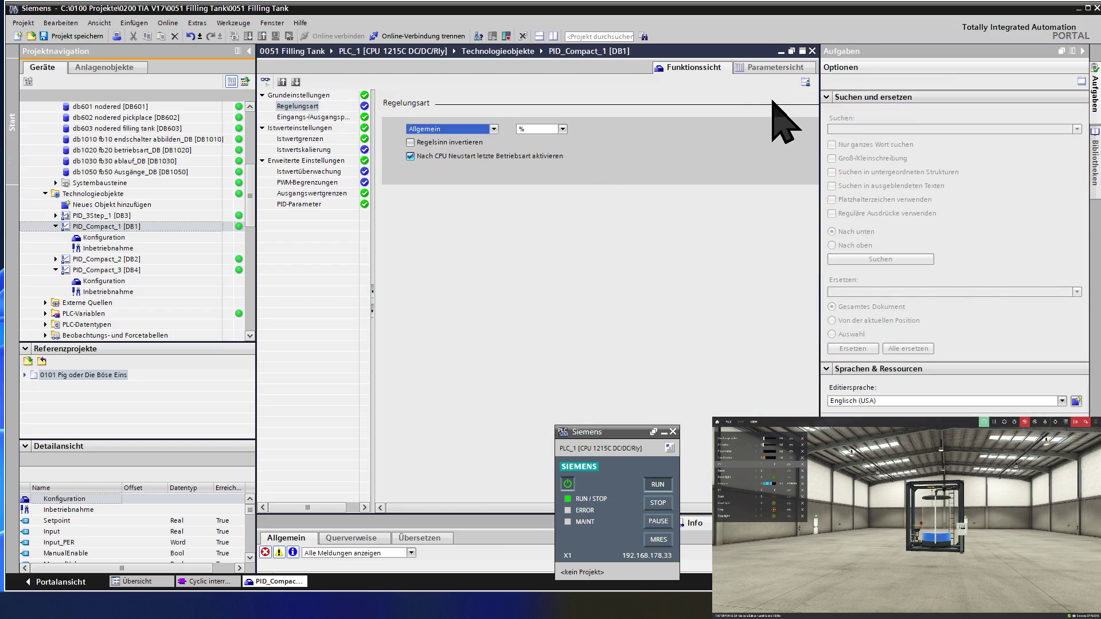
Show the PID_Compact_1 parameter table and start monitoring all live values (Ctrl+T).
click(763, 69)
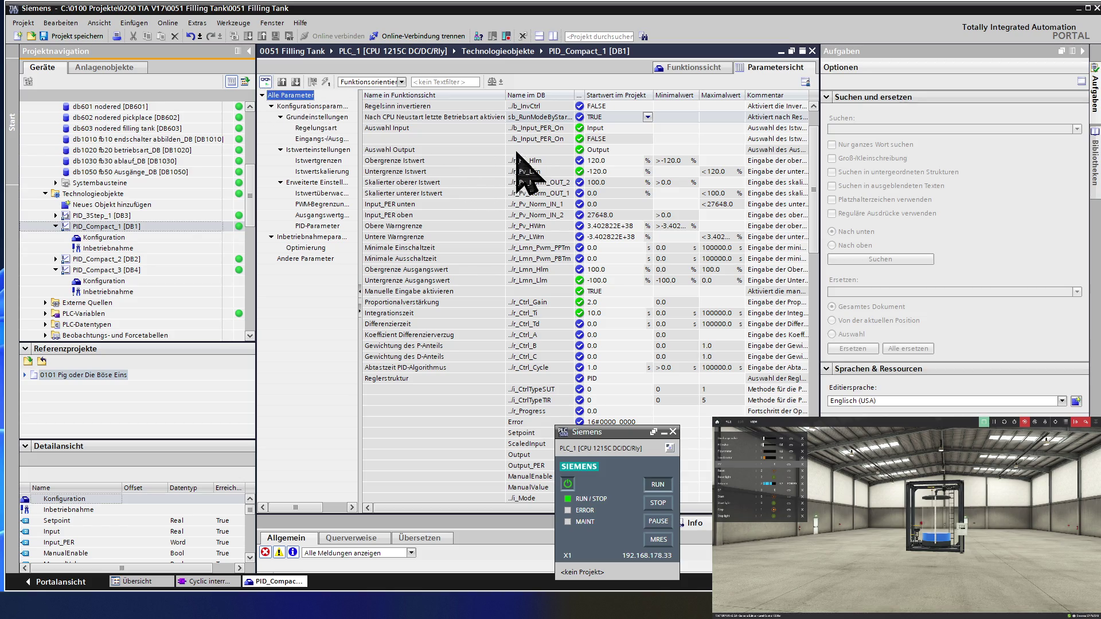
key(ctrl+t)
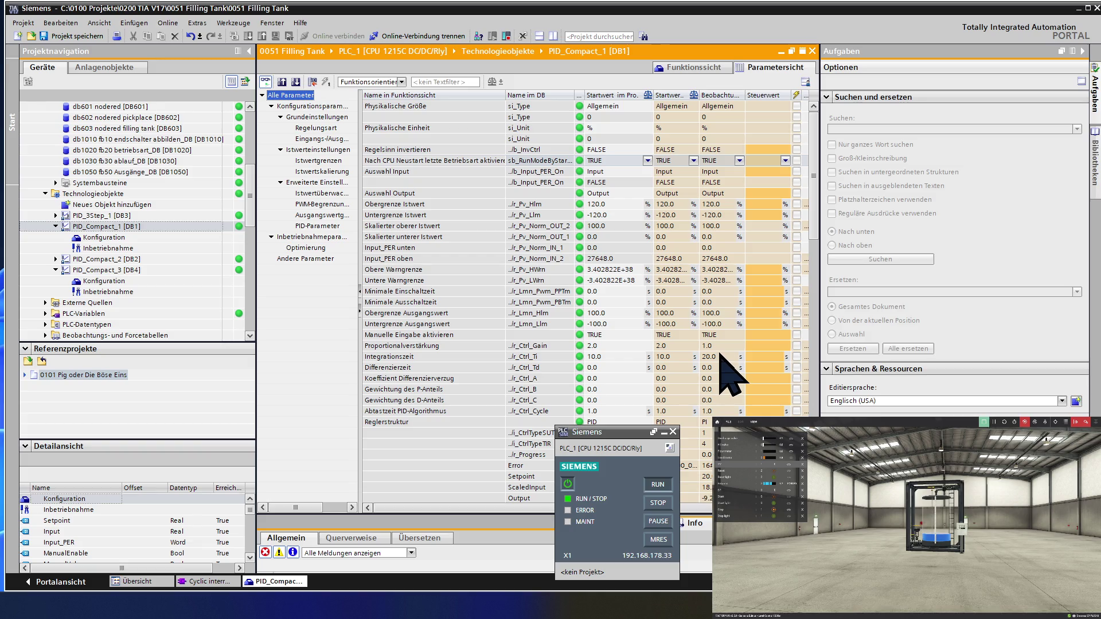
Write proportional gain 2.0 and integration time 10.0 to the running controller, then watch the dashboard.
click(761, 345)
click(760, 346)
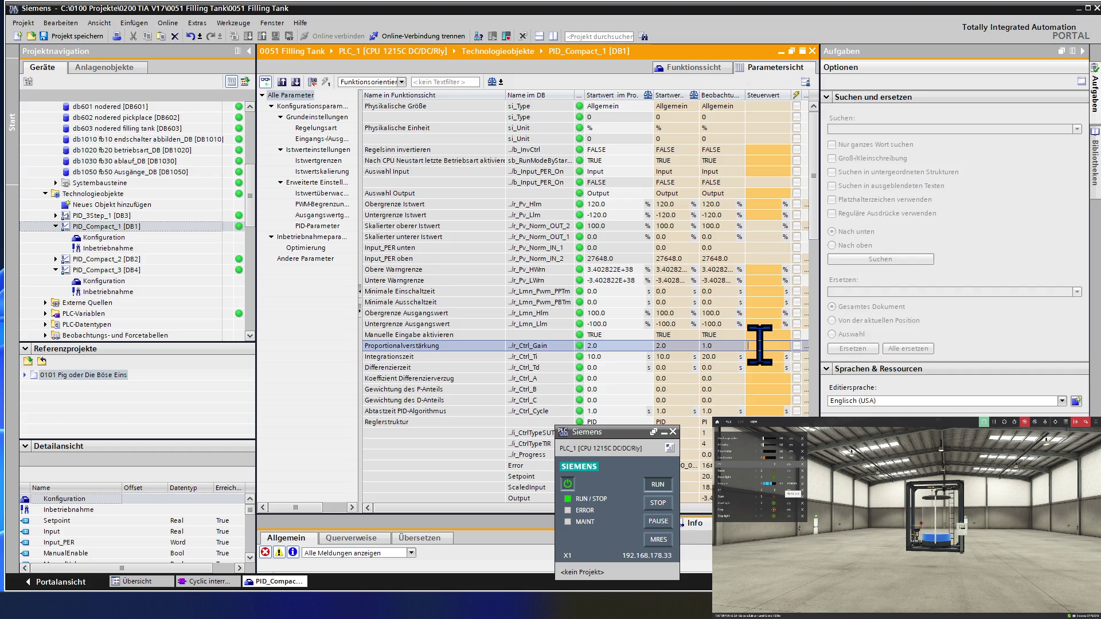
text(2)
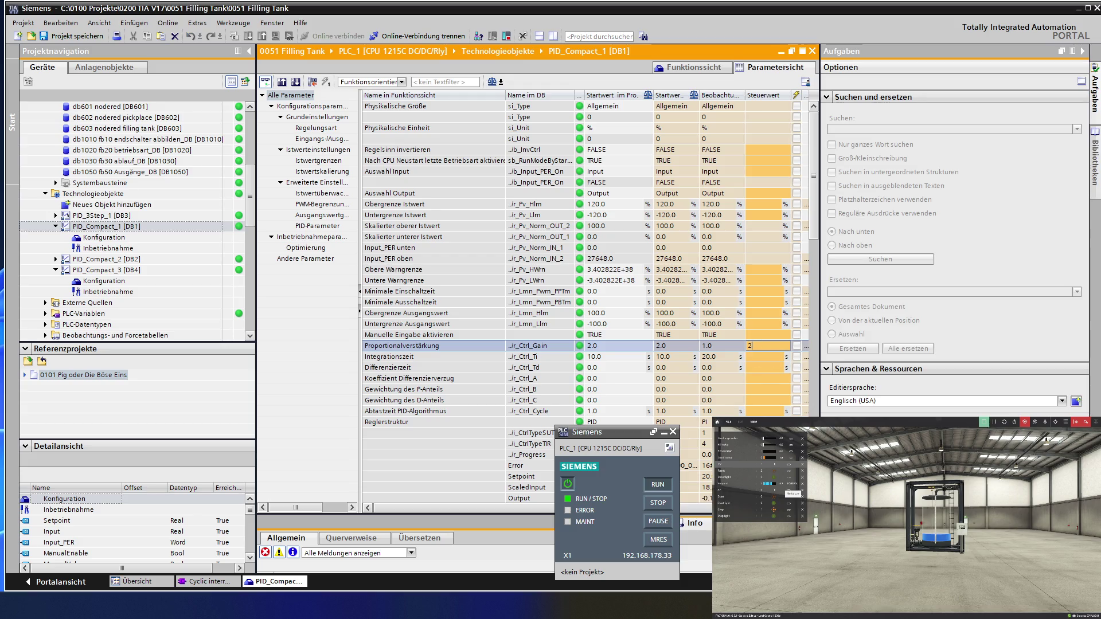
key(Return)
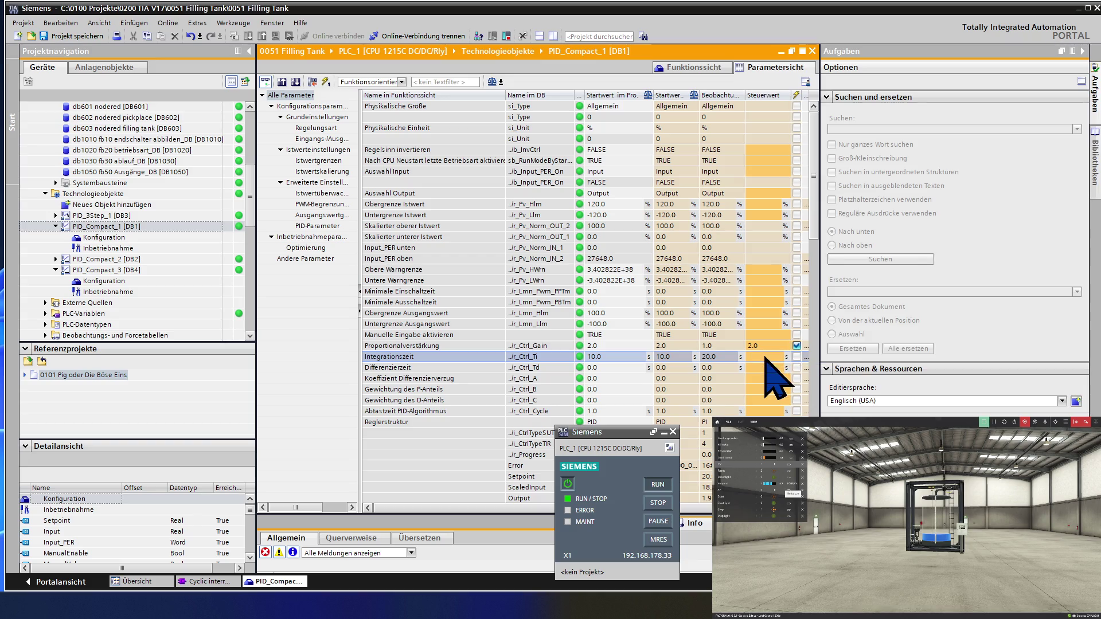
click(765, 357)
text(10)
click(774, 347)
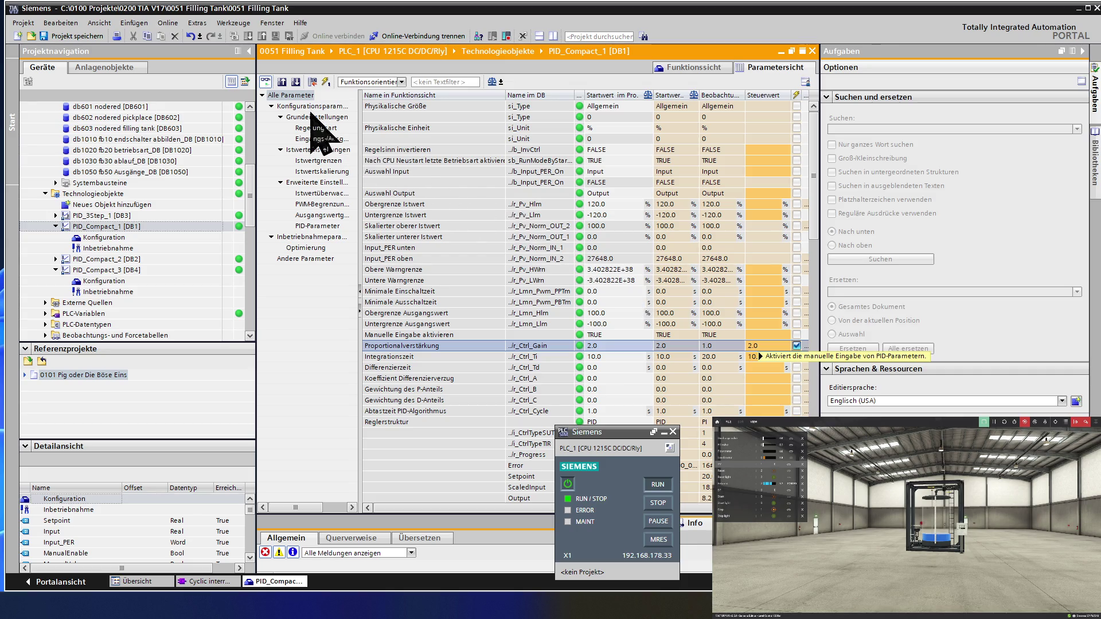
click(327, 83)
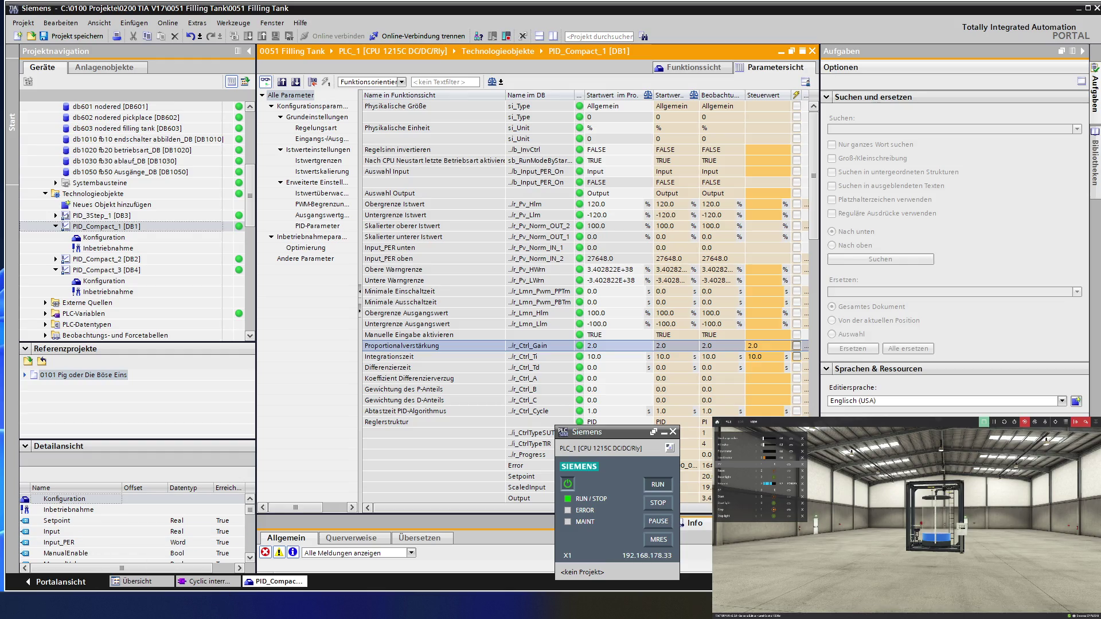
key(alt+Tab)
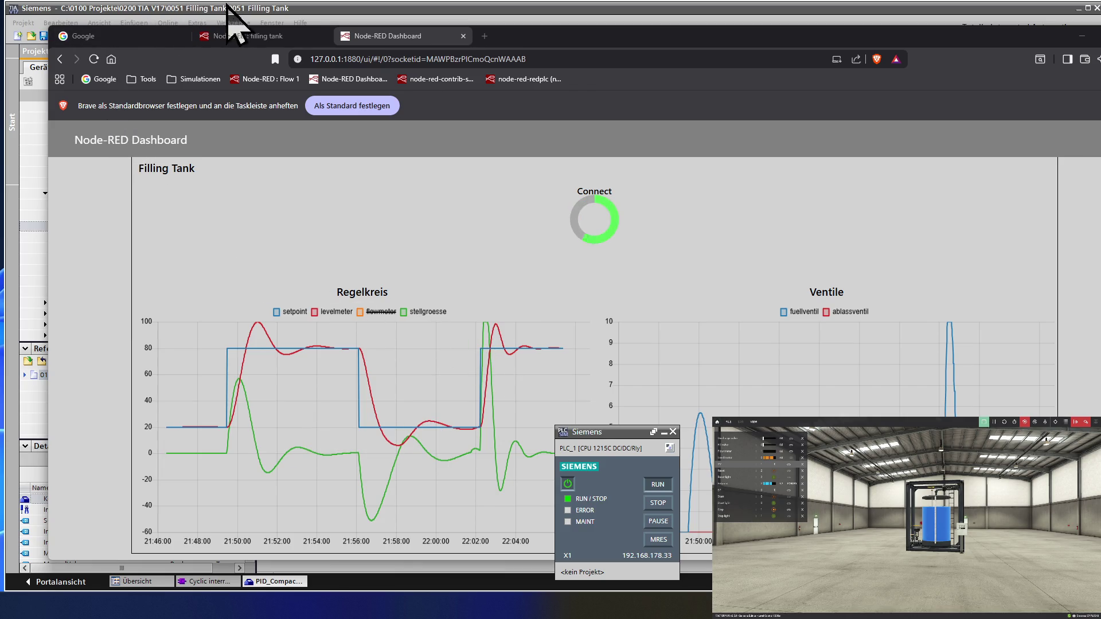
Return from the Node-RED dashboard to the PID_Compact_1 parameter table.
click(250, 9)
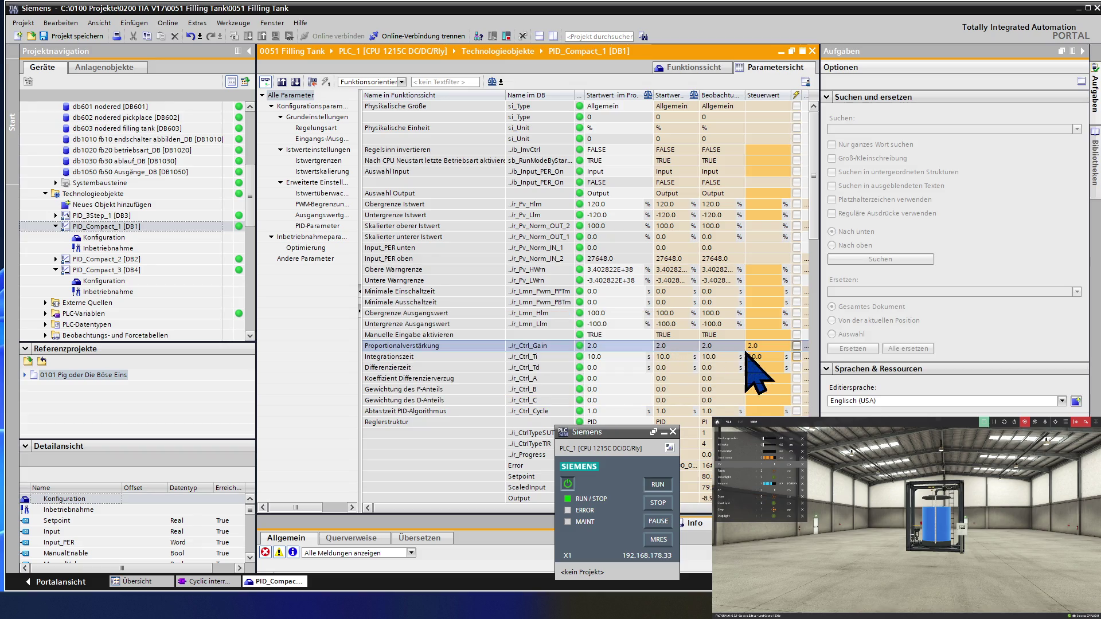
Enter control values gain 1.0 and integration time 20.0, both marked for modification.
click(766, 347)
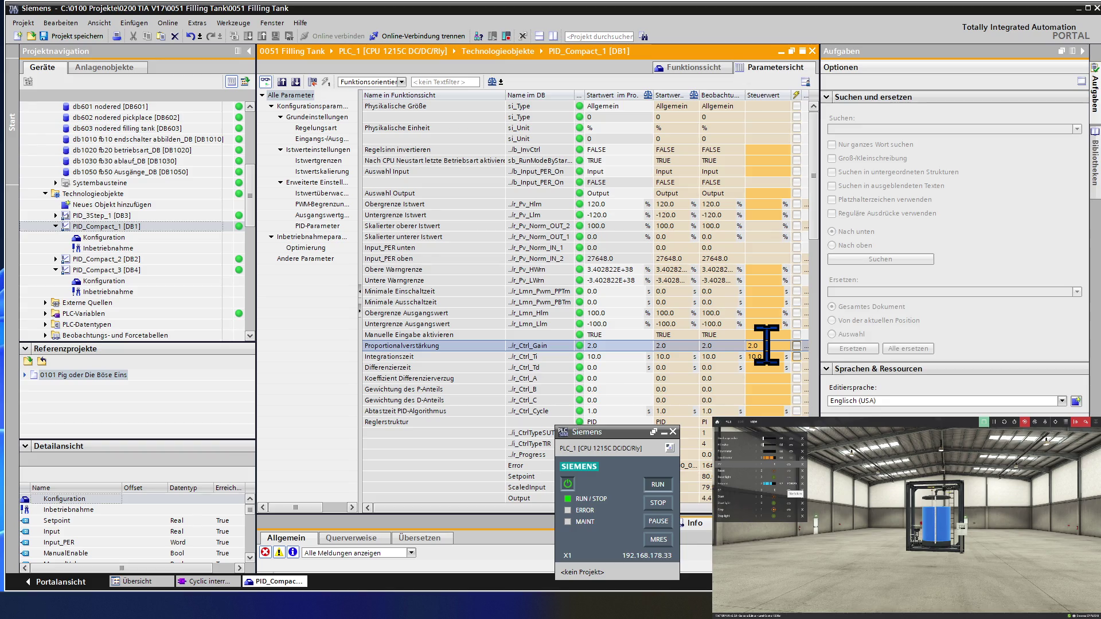
text(101)
key(Return)
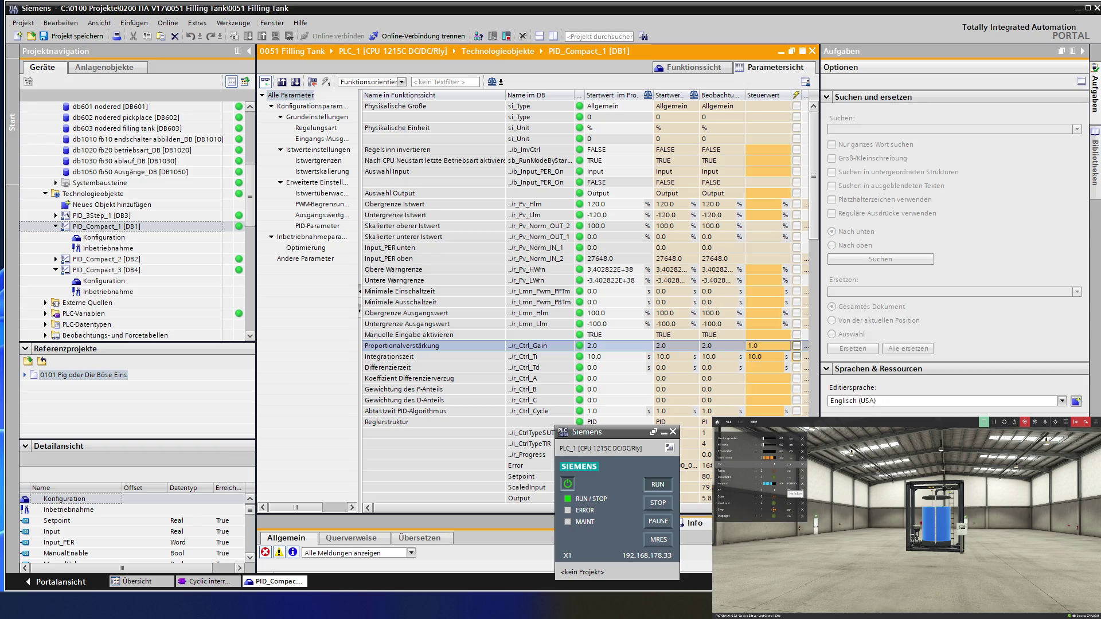
key(Return)
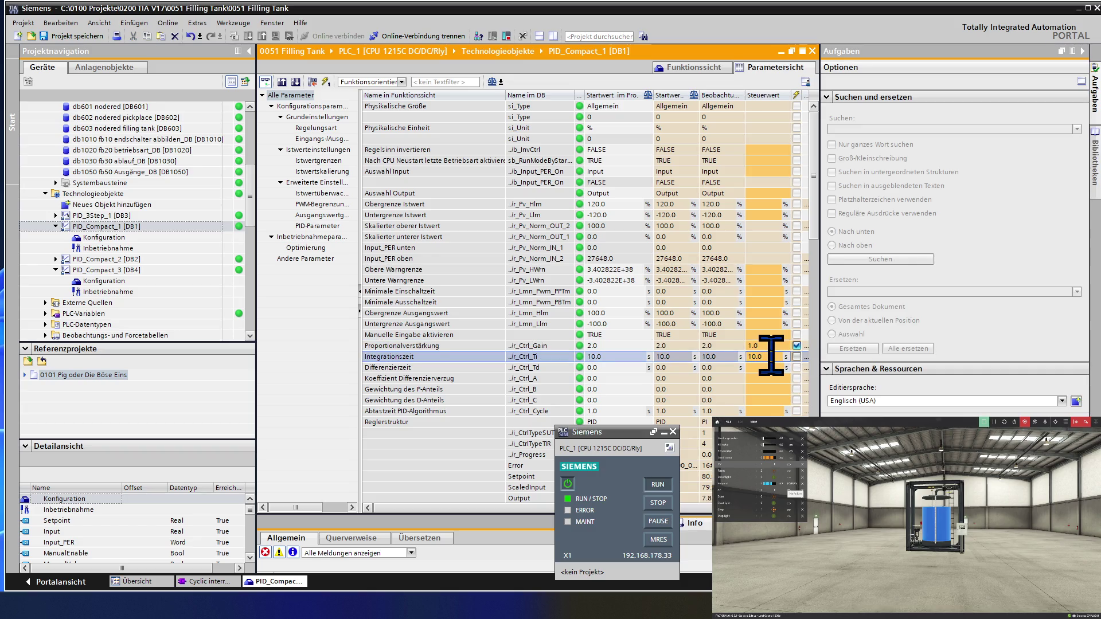
text(2)
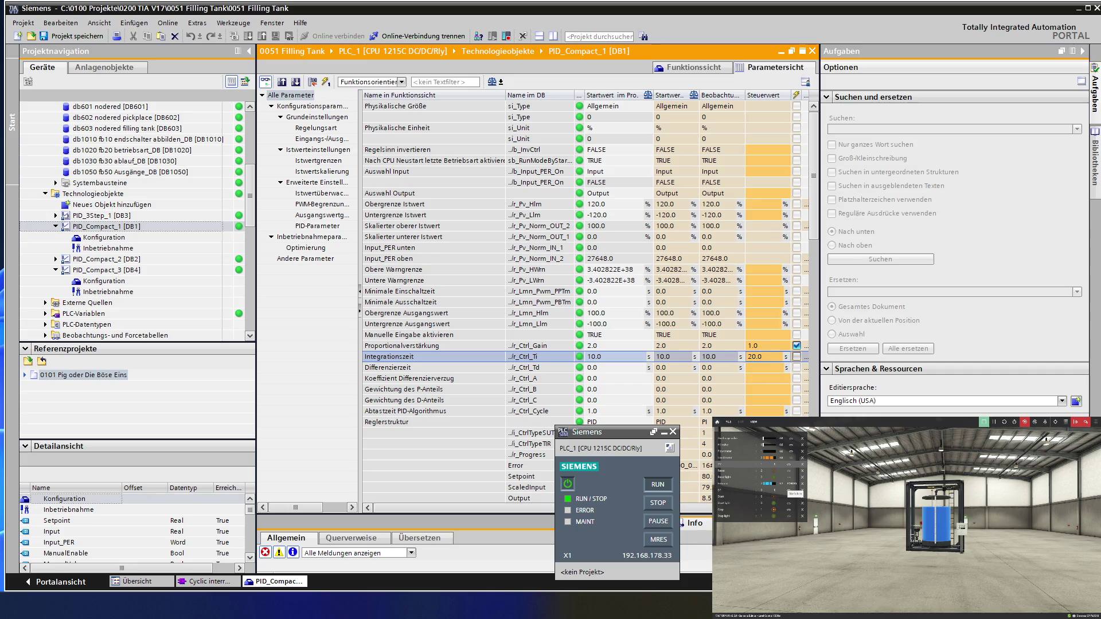
key(Return)
click(777, 366)
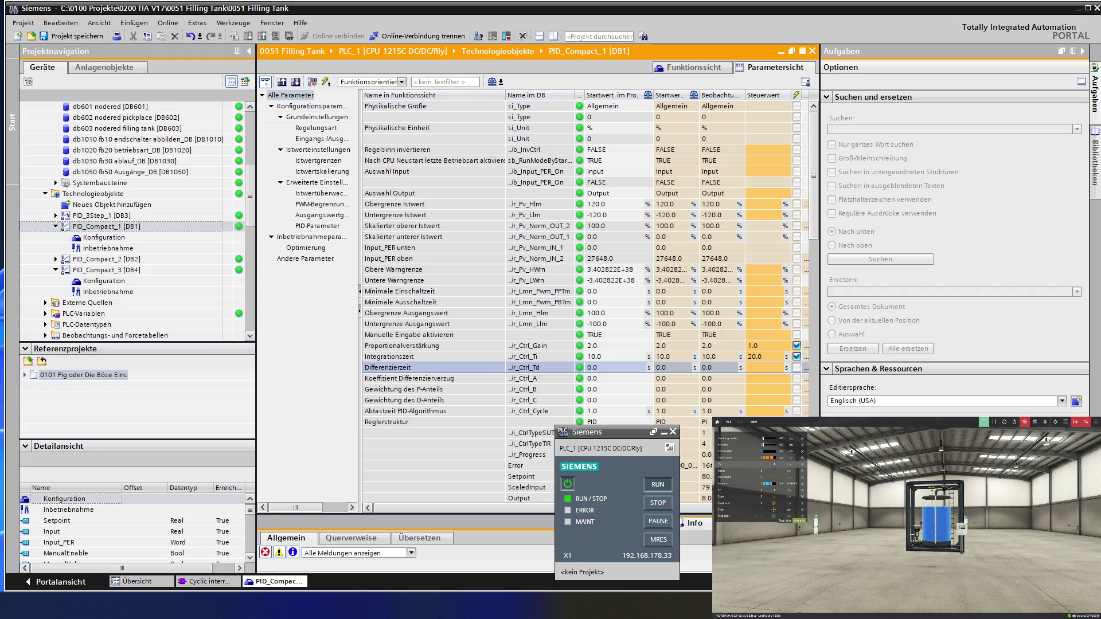
click(603, 422)
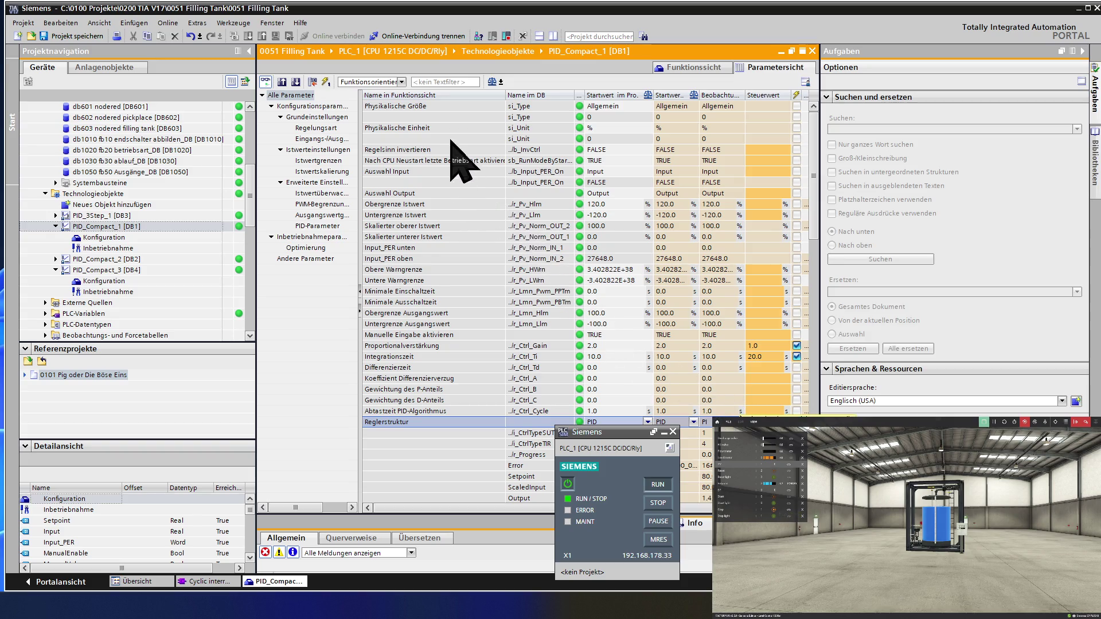
Write gain 1.0 and integration time 20.0 to the controller and bring up the Node-RED dashboard.
click(326, 83)
key(alt+Tab)
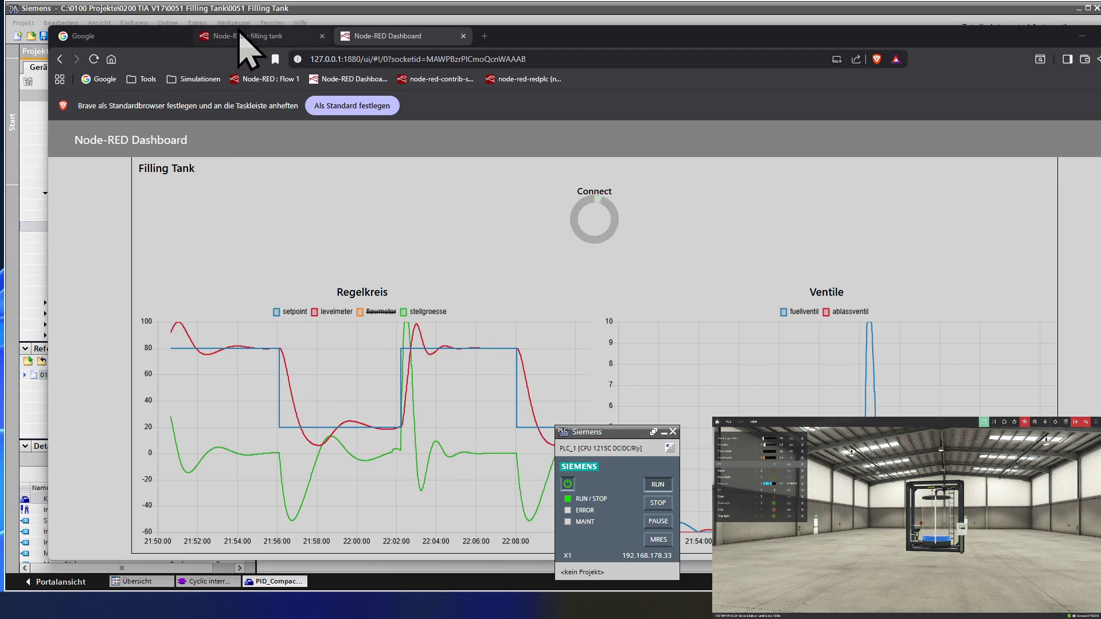
Return from the Regelkreis chart to the PID_Compact_1 parameter table.
click(248, 9)
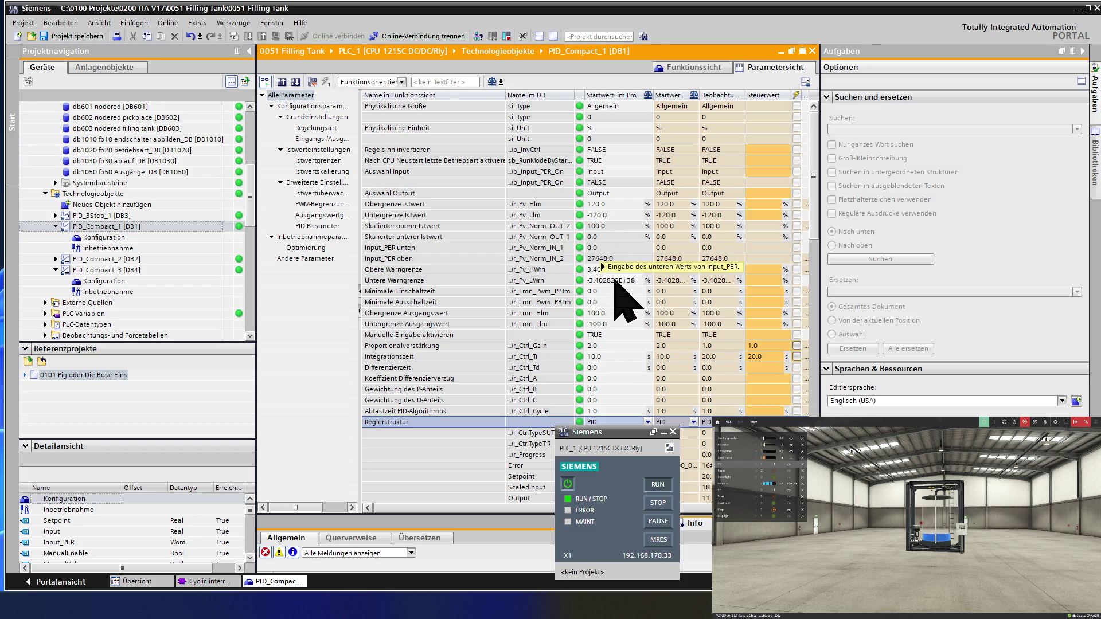
scroll(615, 288, down, 1)
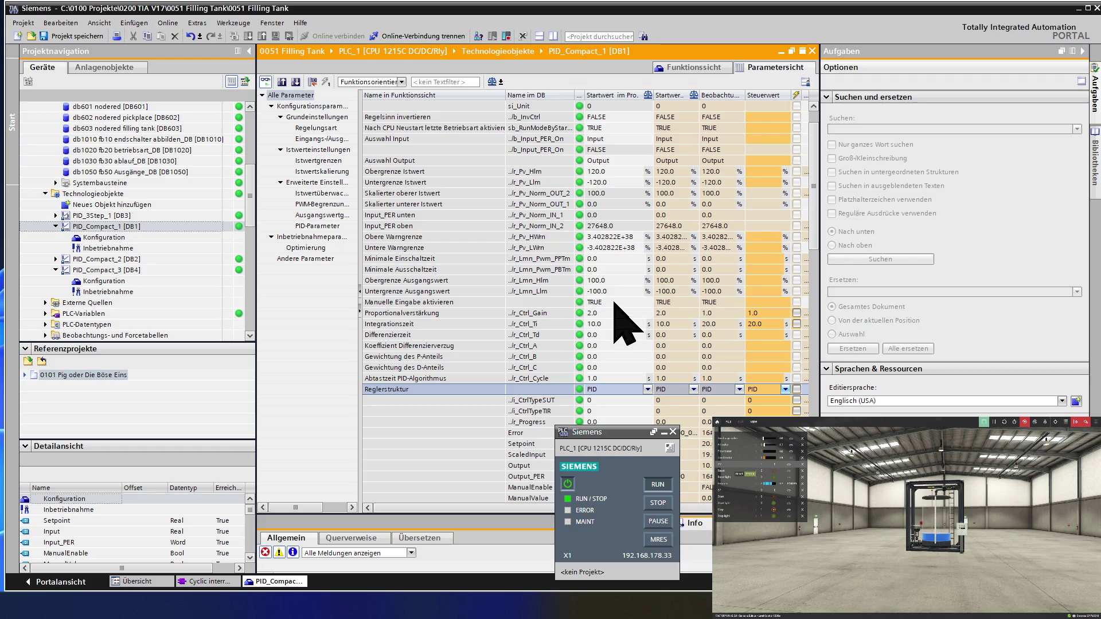
Review the Integrationszeit and Differenzierzeit parameters, then switch to the Node-RED dashboard.
click(614, 324)
mouse_move(613, 325)
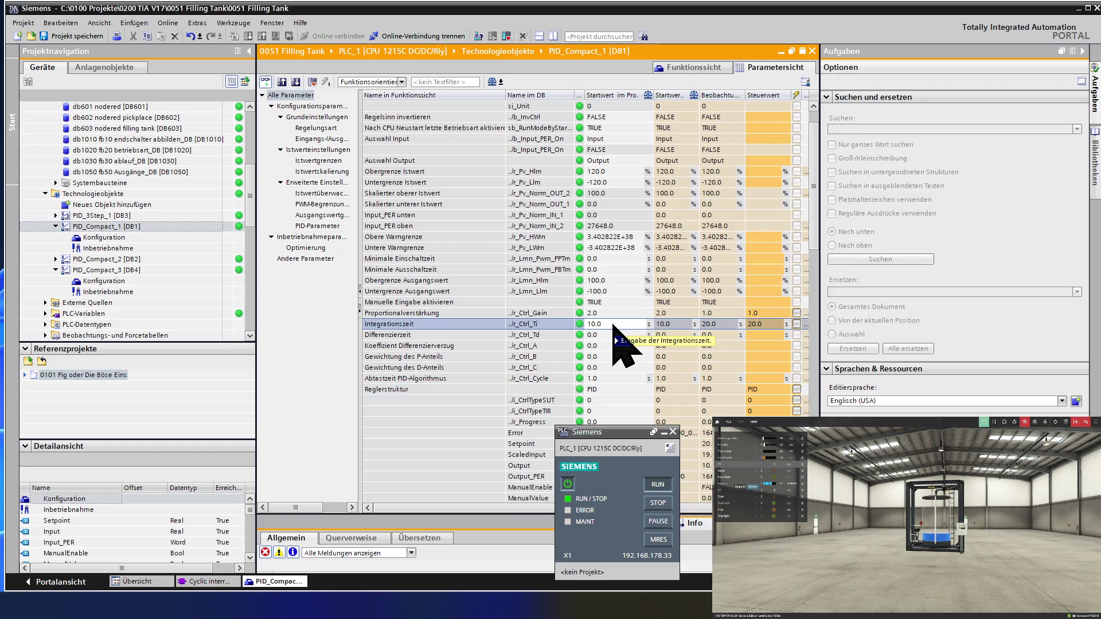
scroll(614, 324, down, 1)
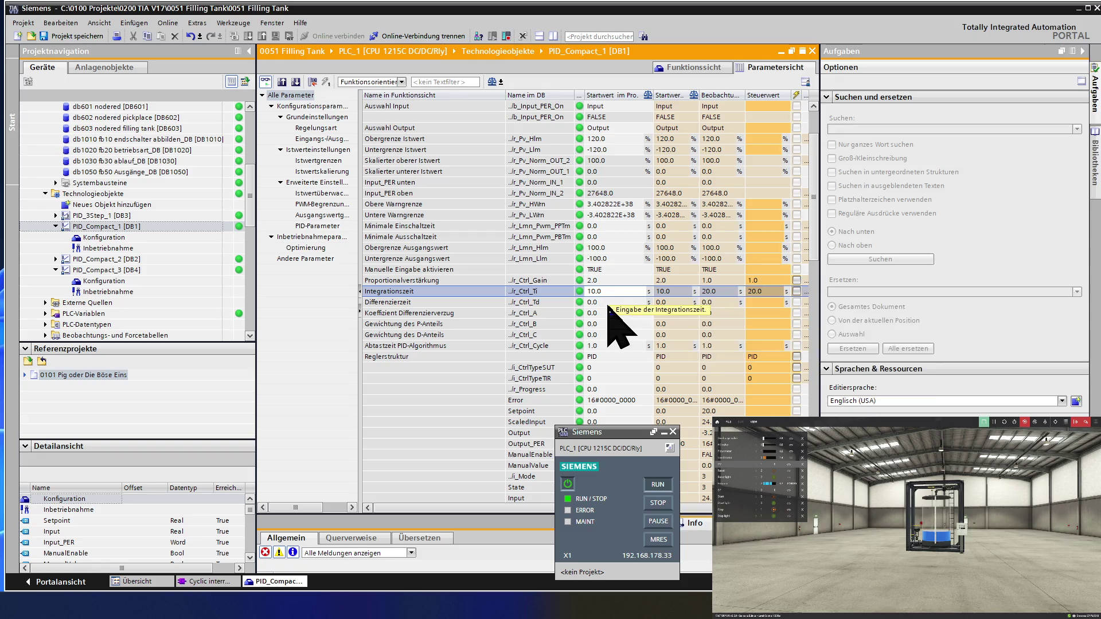
key(Down)
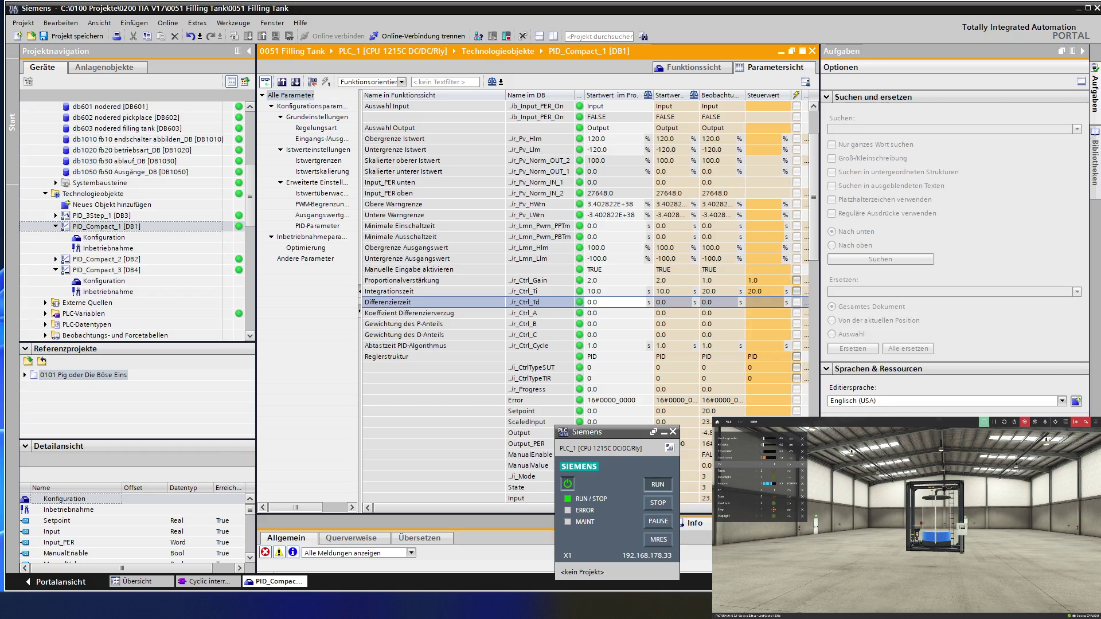
key(alt+Tab)
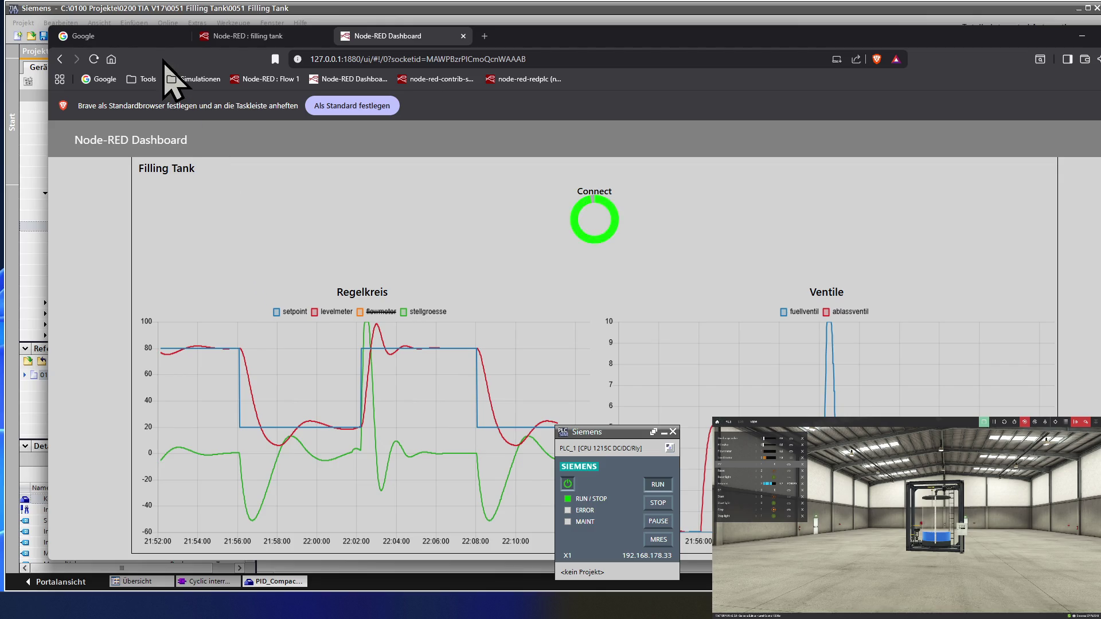
Ask Google AI Mode which default D-term suits a PID controller with P 1,0 and I 20,0.
click(105, 79)
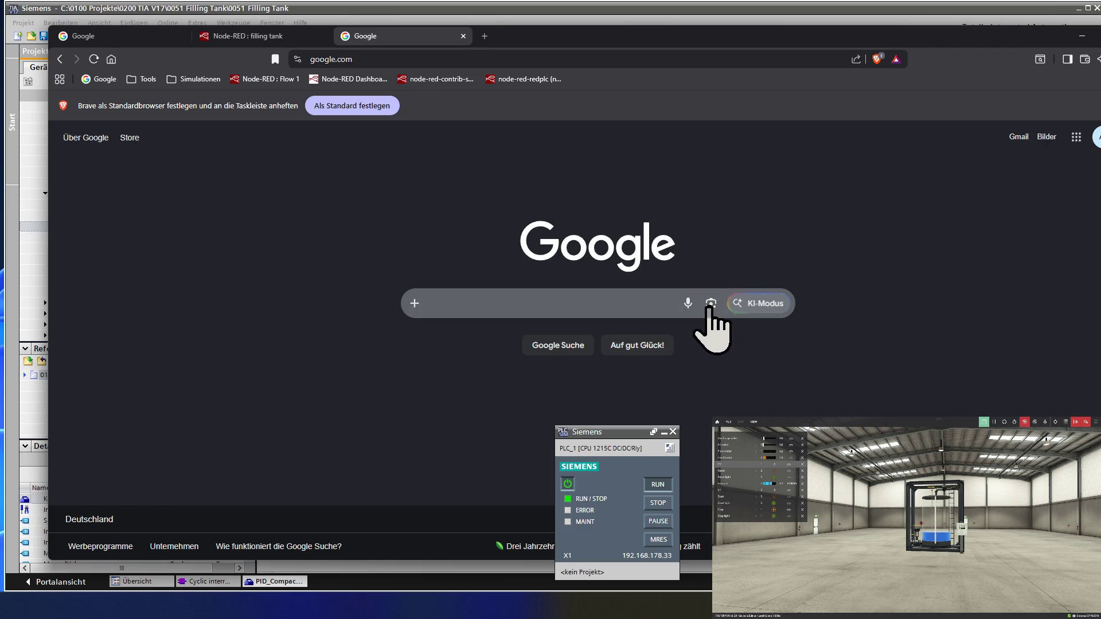
click(762, 310)
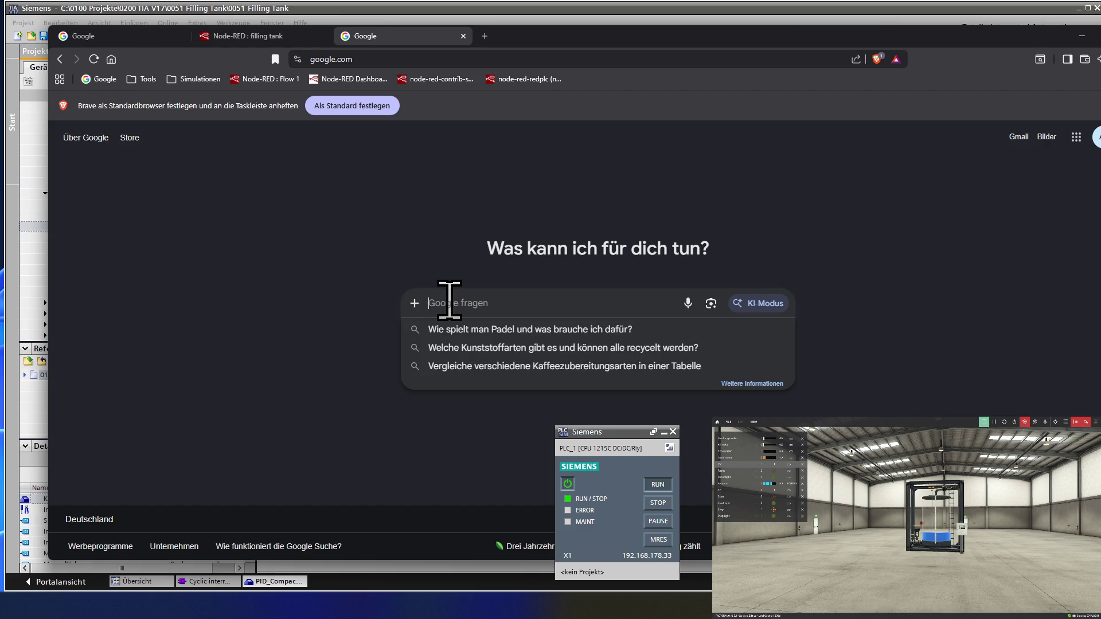
text(wir r)
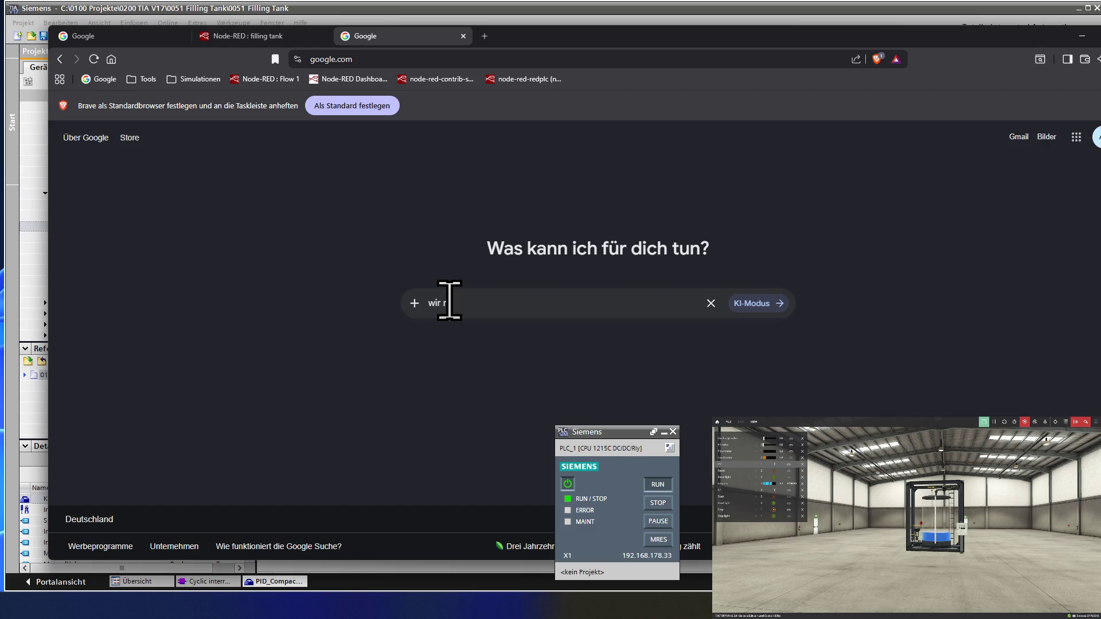
text(utzen einen pid regler.)
text( haben den p anteil auf)
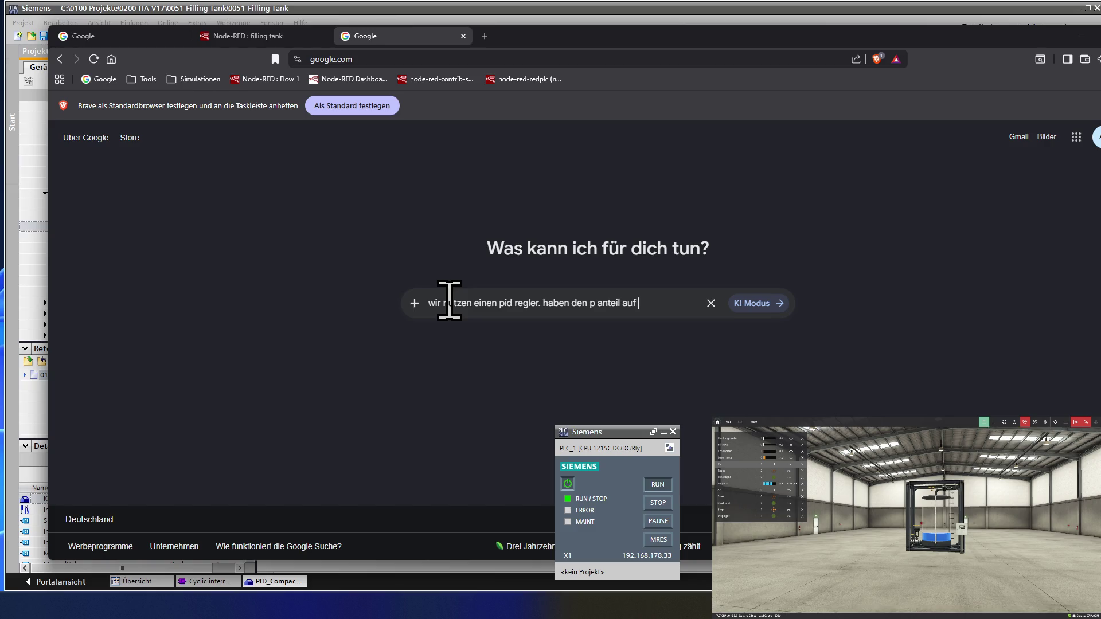
text( 1,)
text(0und den)
text( d ante)
key(BackSpace)
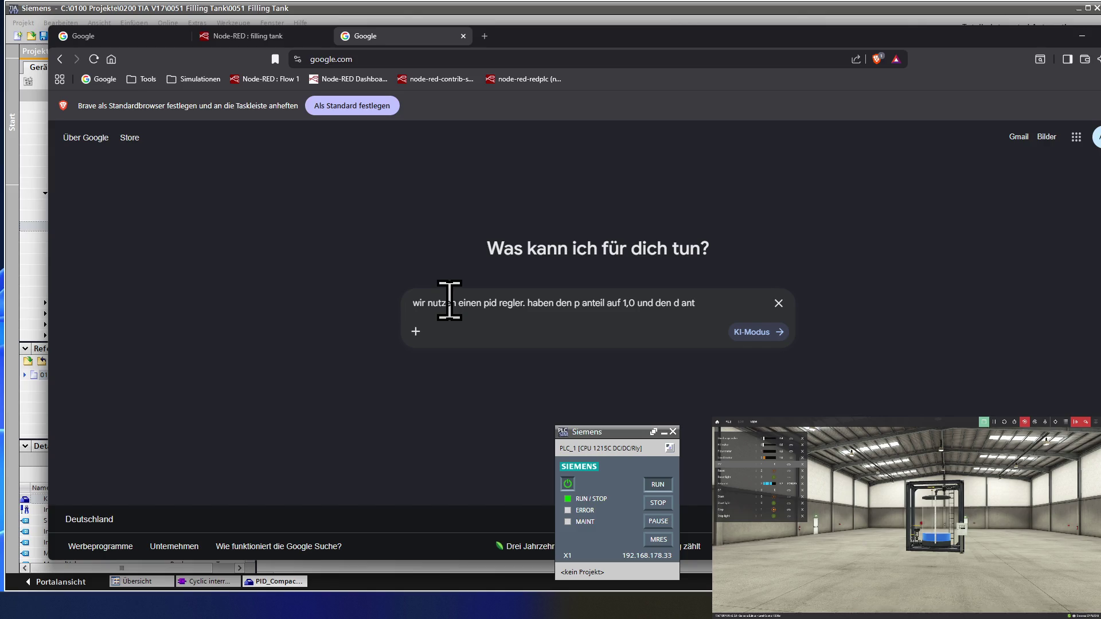
key(BackSpace)
key(BackSpace)
key(BackSpace)
key(BackSpace)
text(i )
text(anteil auf)
text( 20,)
text(0 stehen)
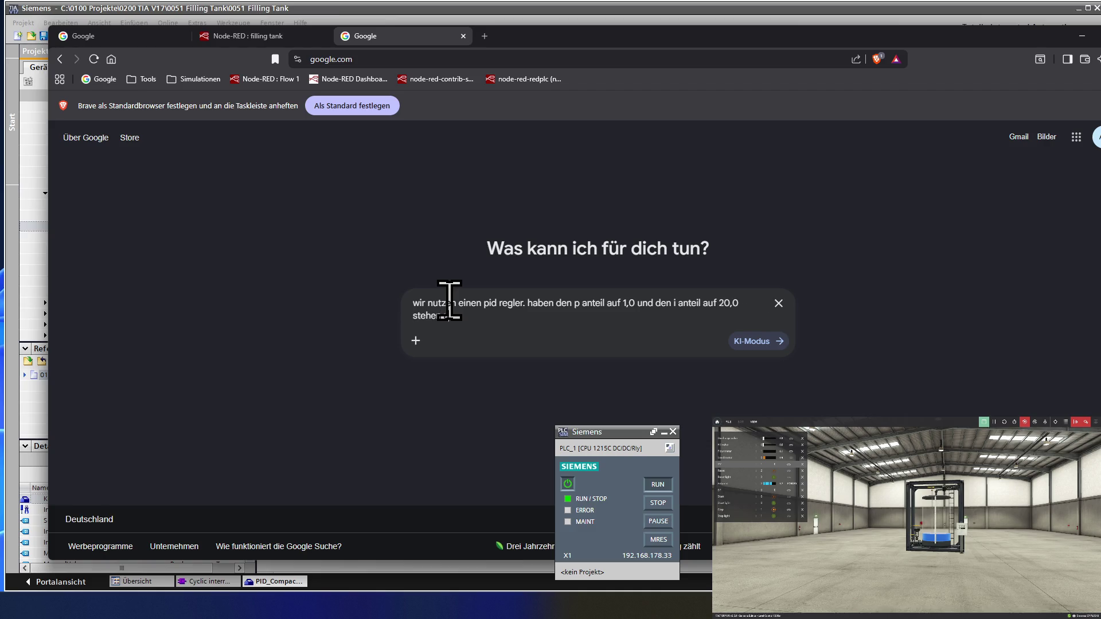
text( und die regelung schaut gut aus)
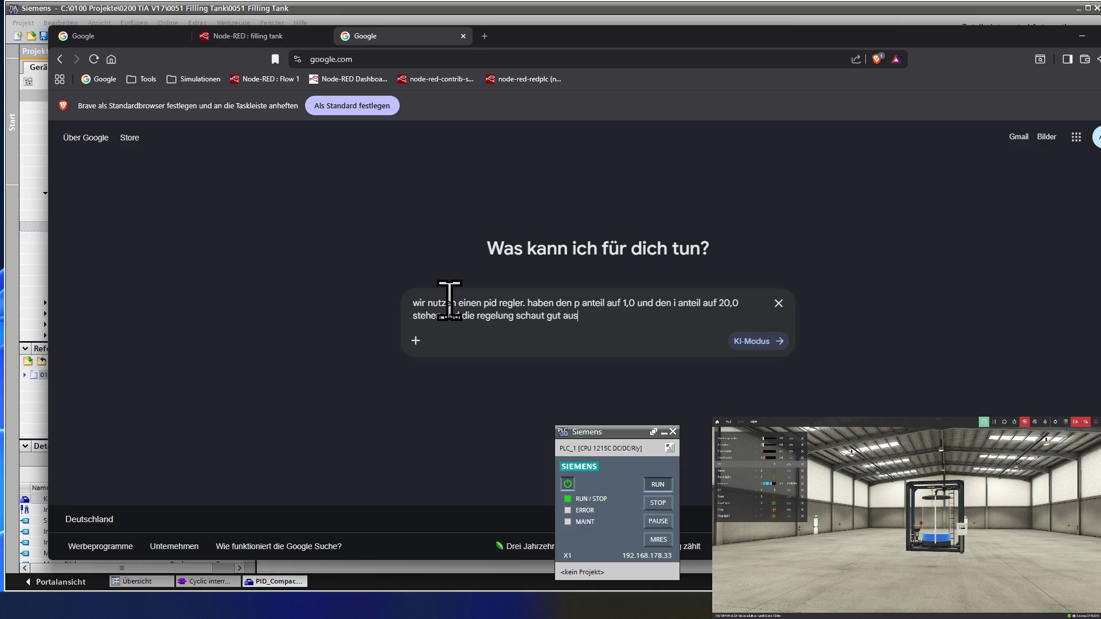
text(. welchen standardwert empfiehlst du für den d anteil)
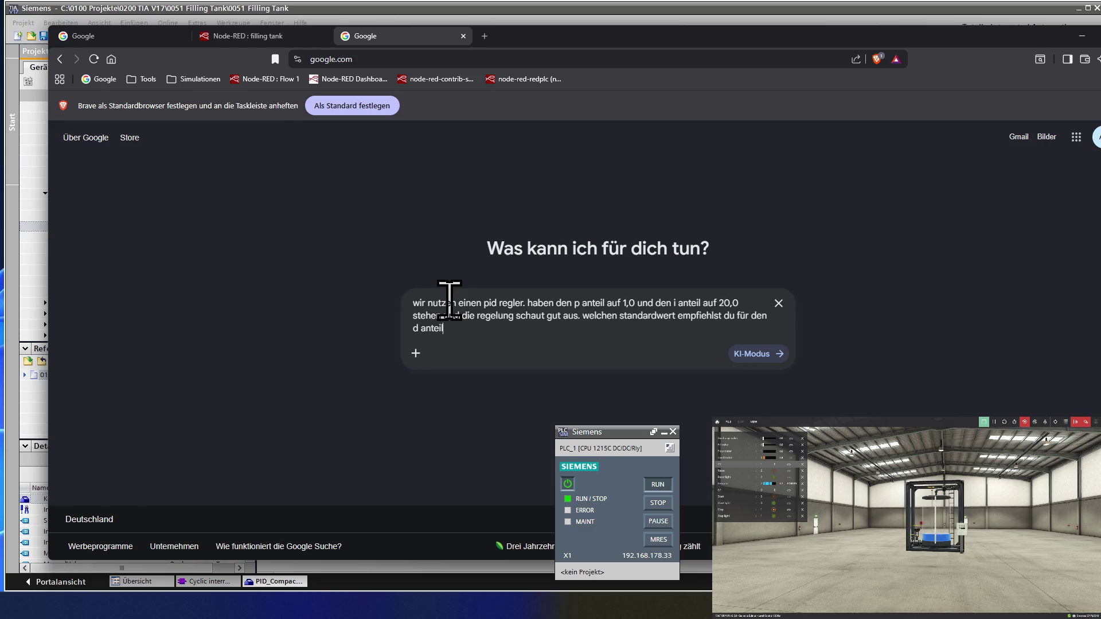
key(Return)
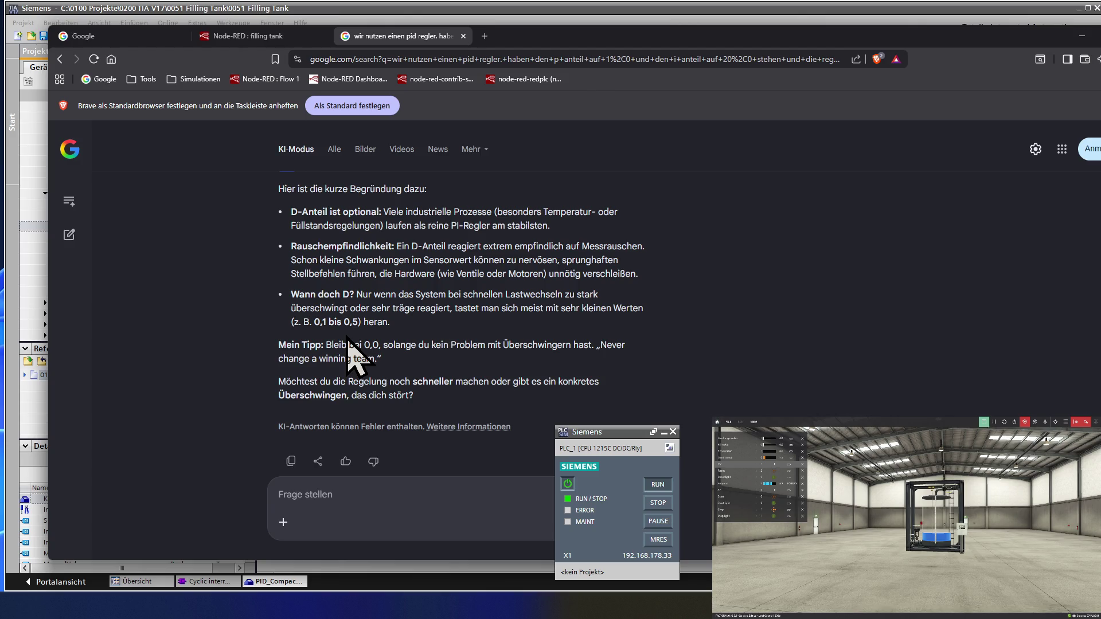
Write a Differenzierzeit of 0.2 to the running PID_Compact_1 controller.
click(238, 11)
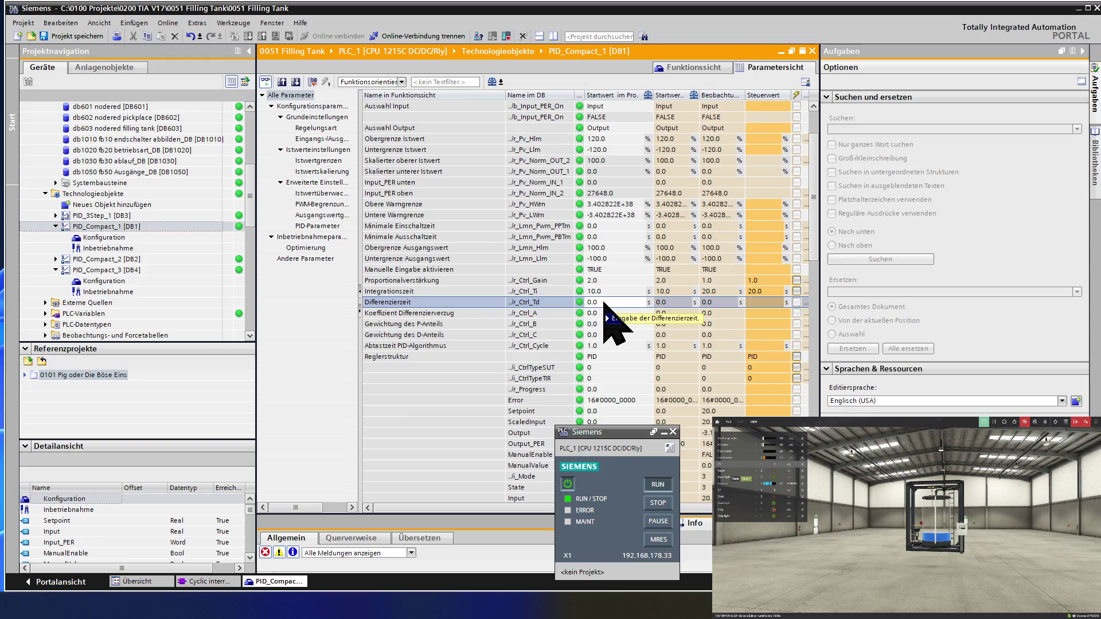
mouse_move(765, 303)
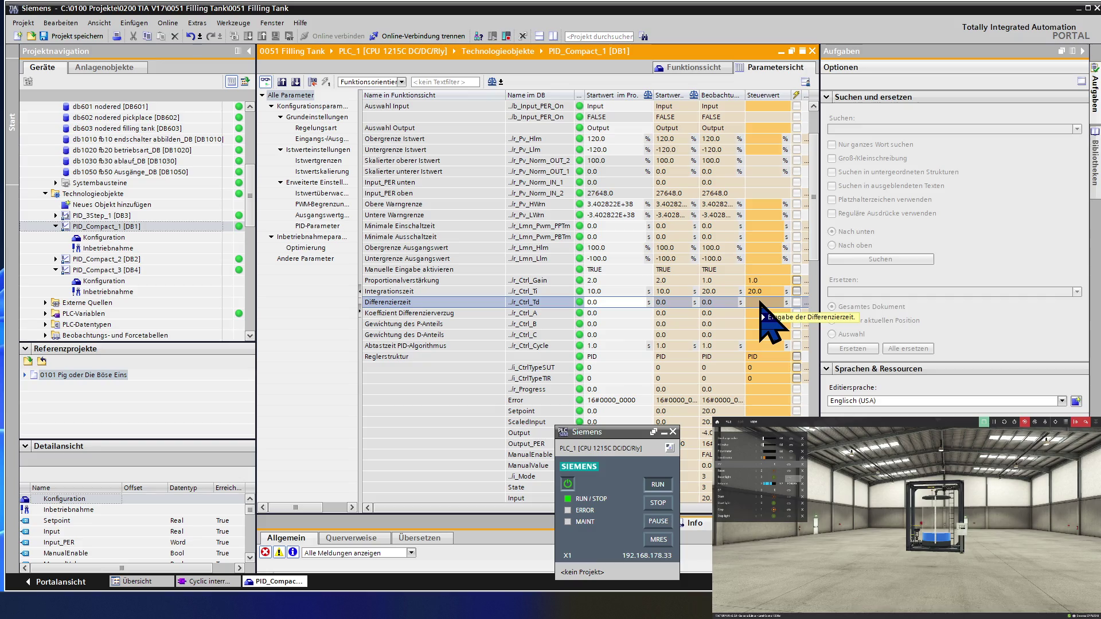
click(761, 302)
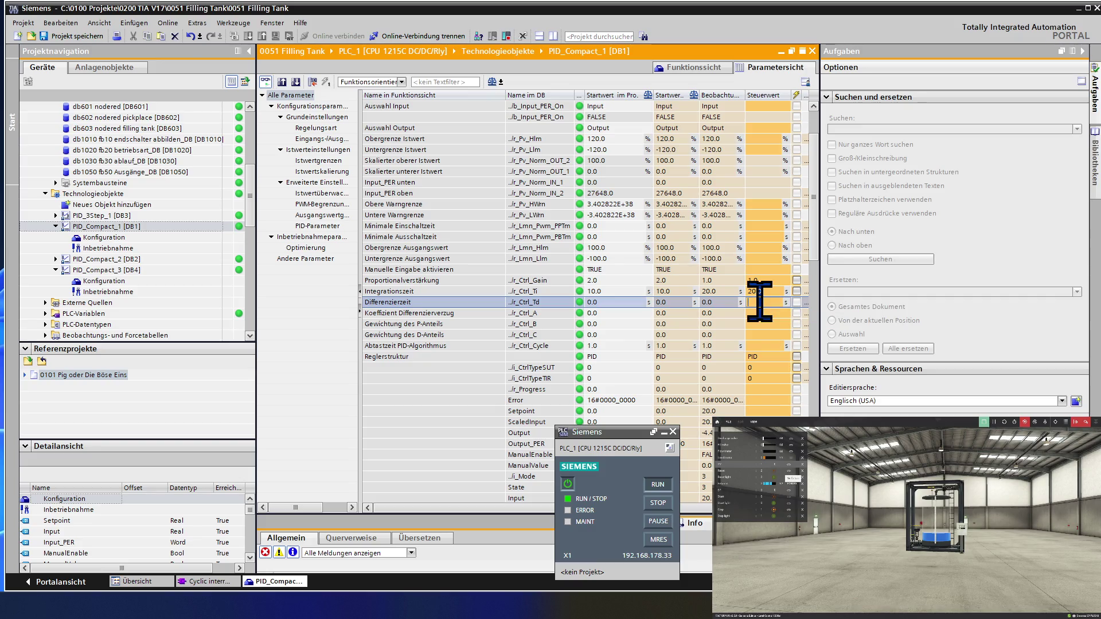
text(0.2)
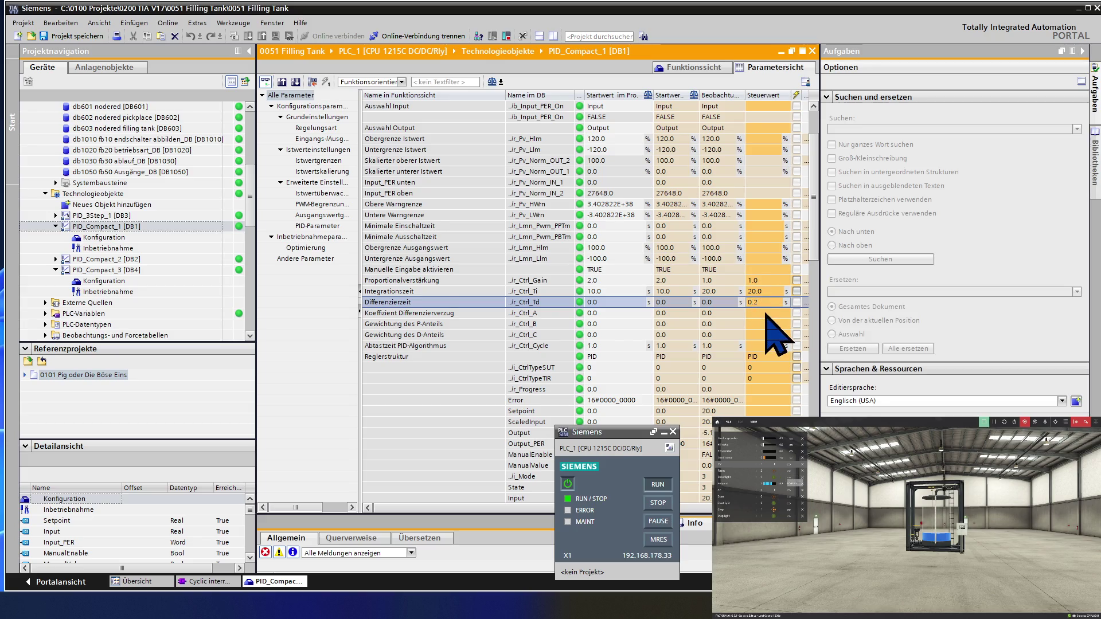
key(Return)
key(Up)
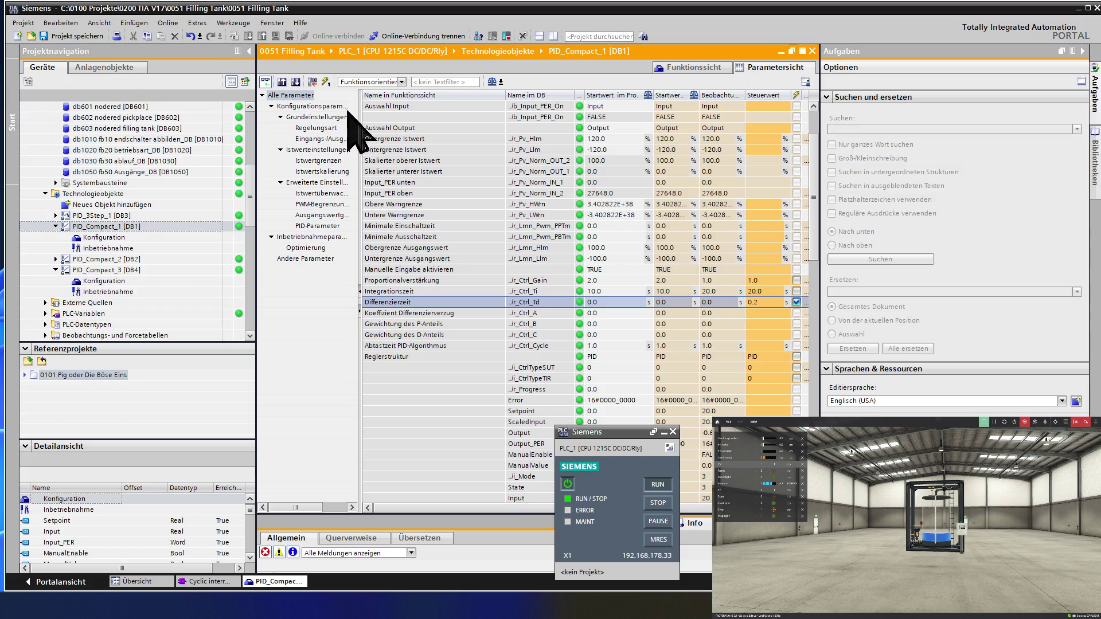
click(330, 85)
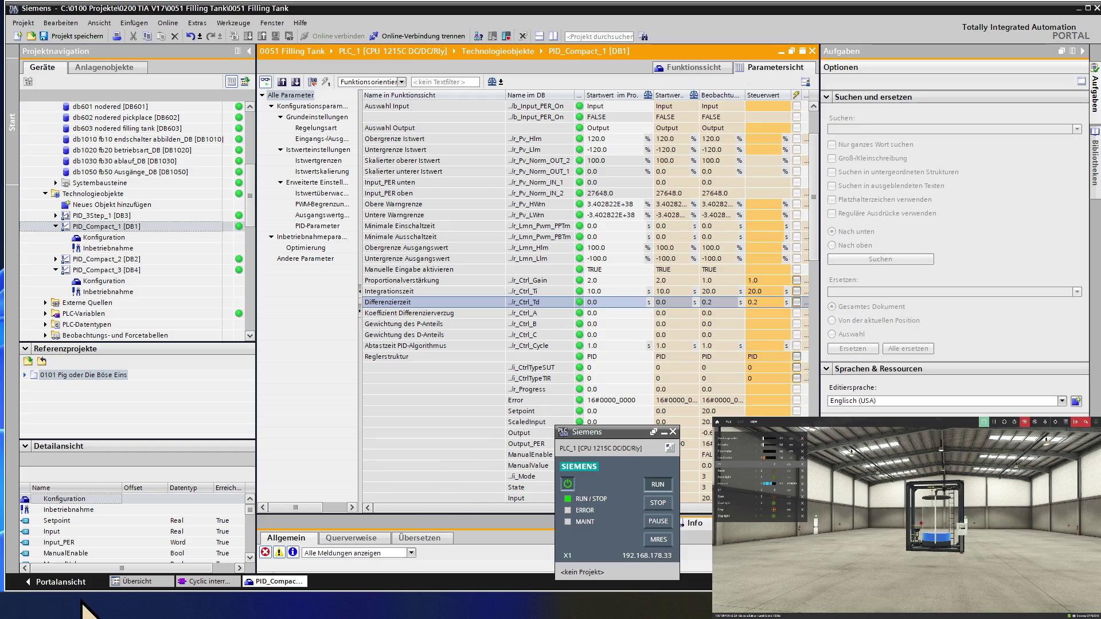
Bring the browser back and show the Node-RED Dashboard Filling Tank charts.
key(alt+Tab)
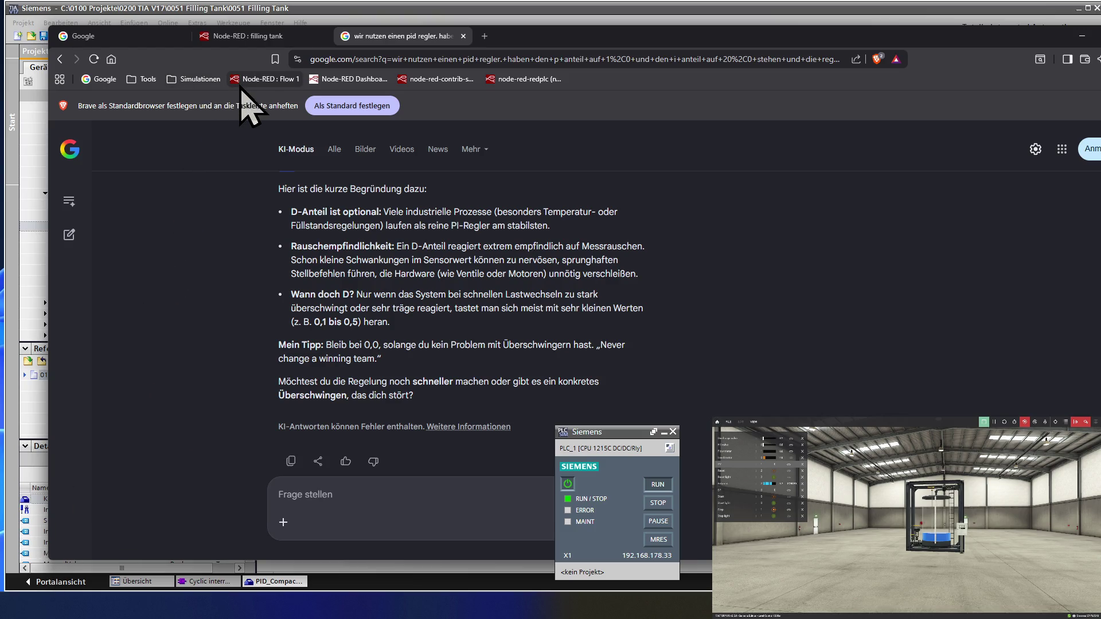
click(328, 79)
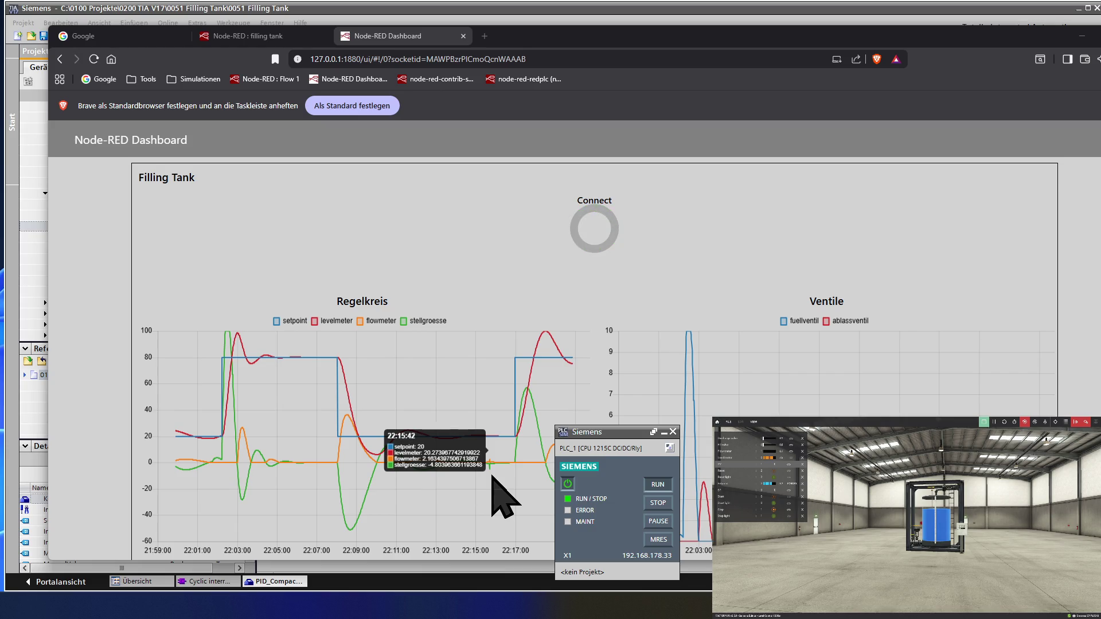
Return from the dashboard to PID_Compact_1's parameter table in TIA Portal.
click(142, 7)
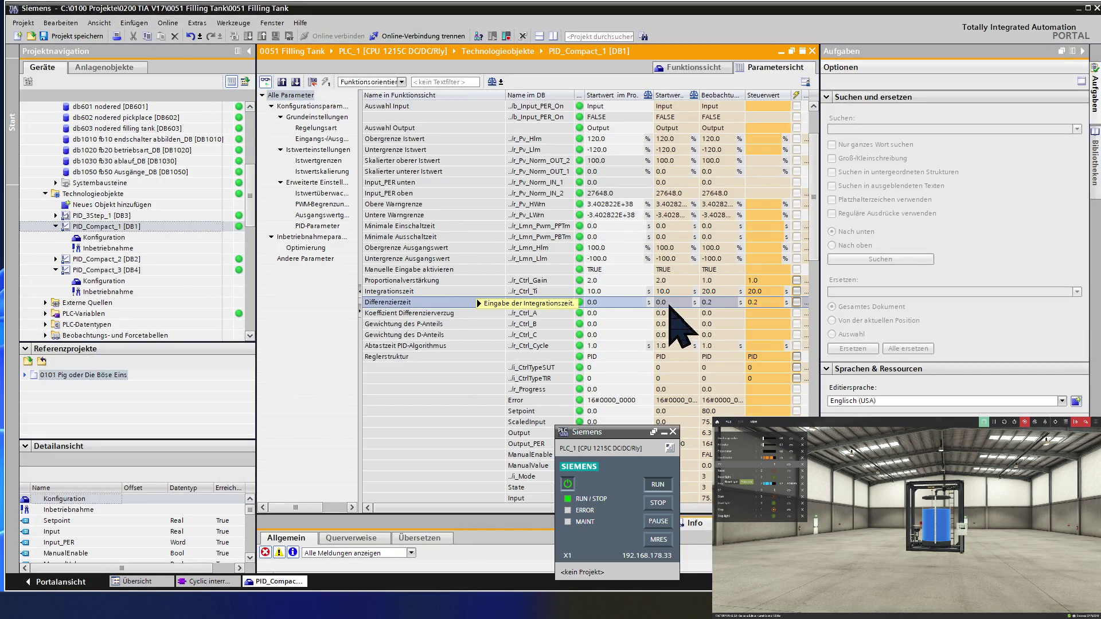
Set the Differenzierzeit control value to 0.5 s and go back to the Node-RED Dashboard.
click(771, 304)
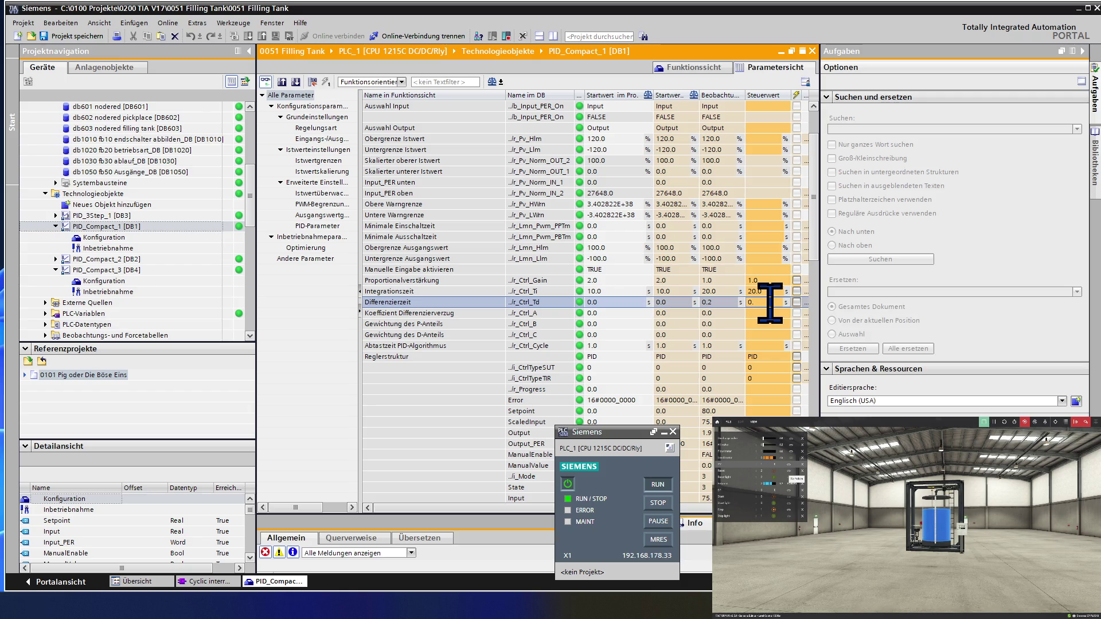
text(5)
key(Return)
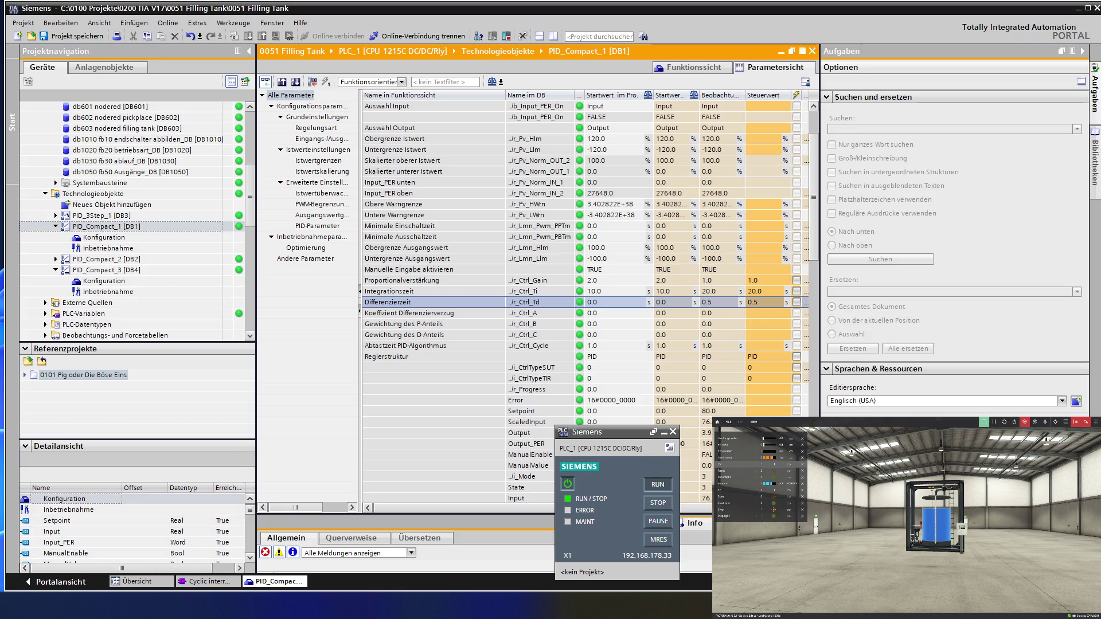
key(alt+Tab)
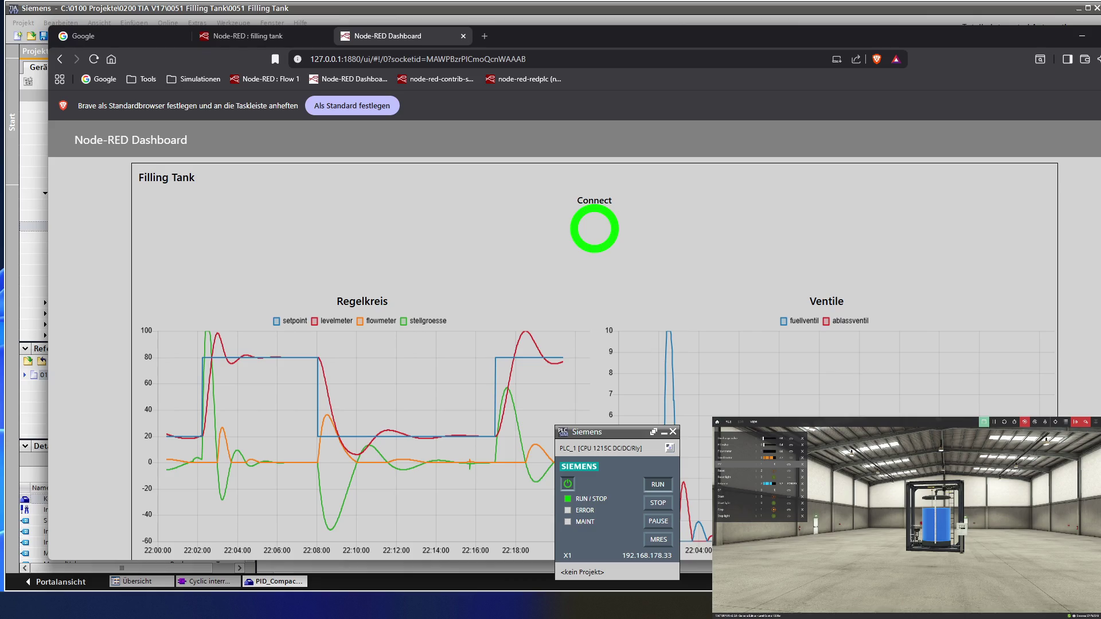
mouse_move(348, 439)
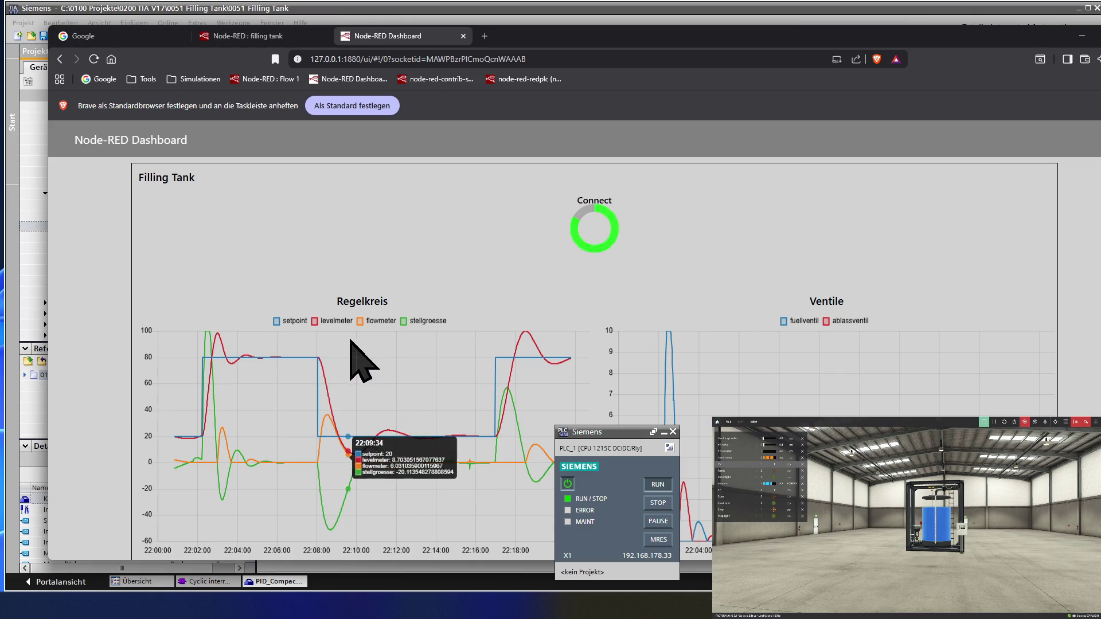
Hide the flowmeter series in the Regelkreis chart, then return to TIA Portal.
click(376, 323)
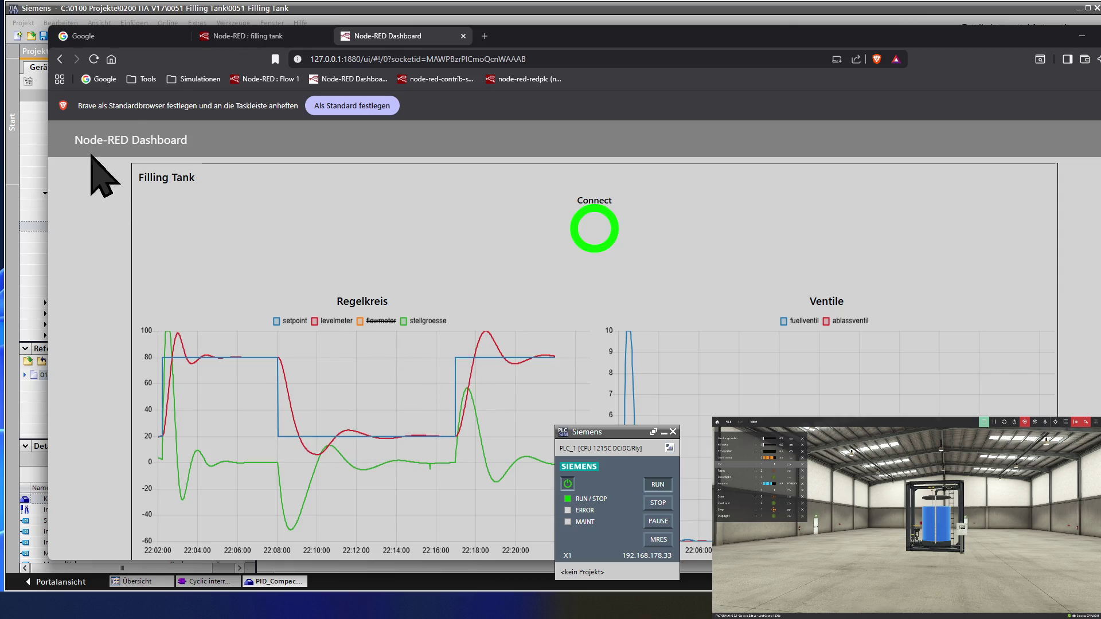
click(195, 10)
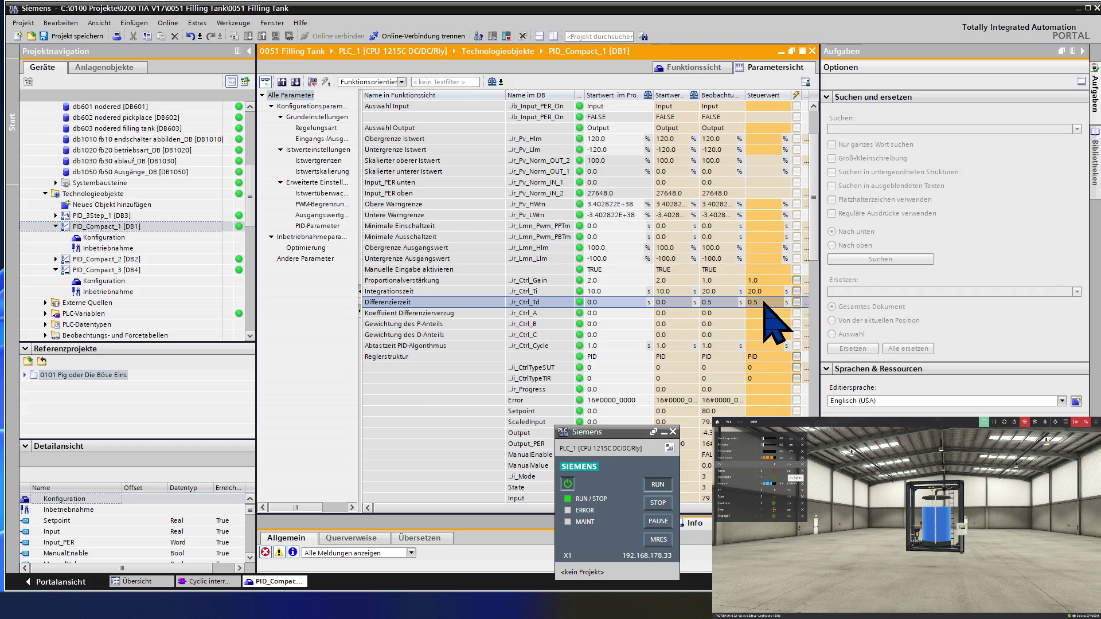
Set Differenzierzeit to 2.0, load it into the running controller and bring the dashboard forward.
click(763, 301)
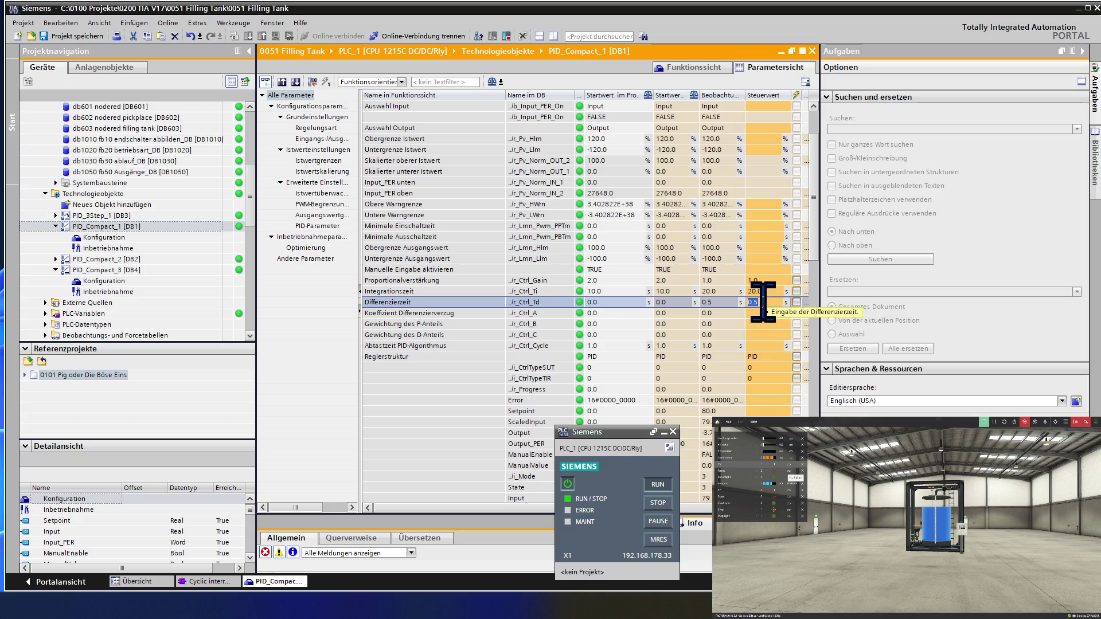
text(2)
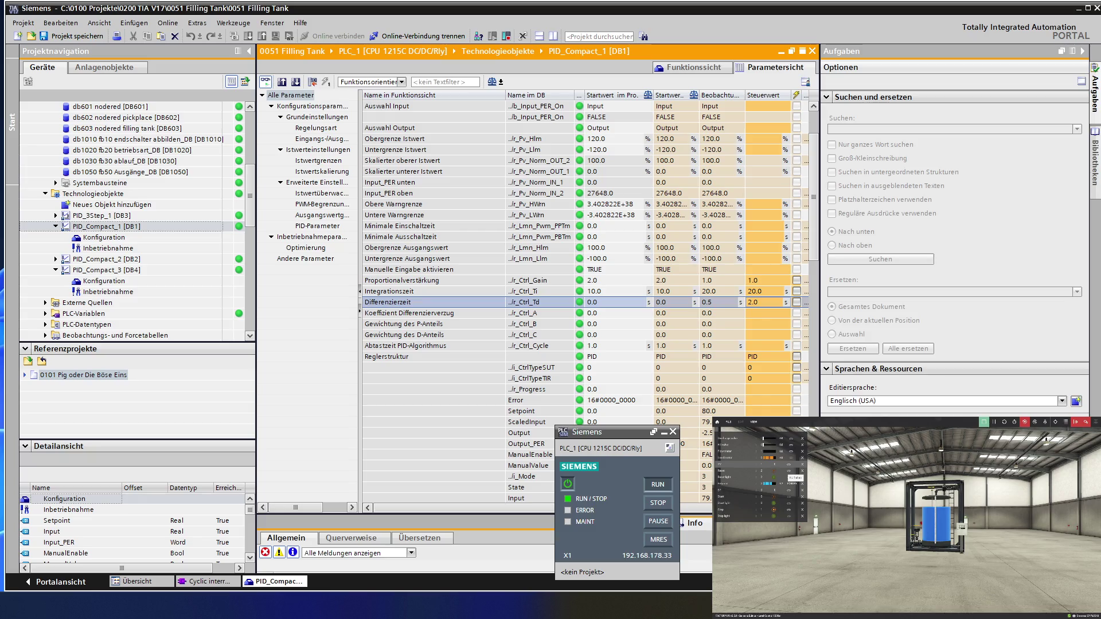
key(Return)
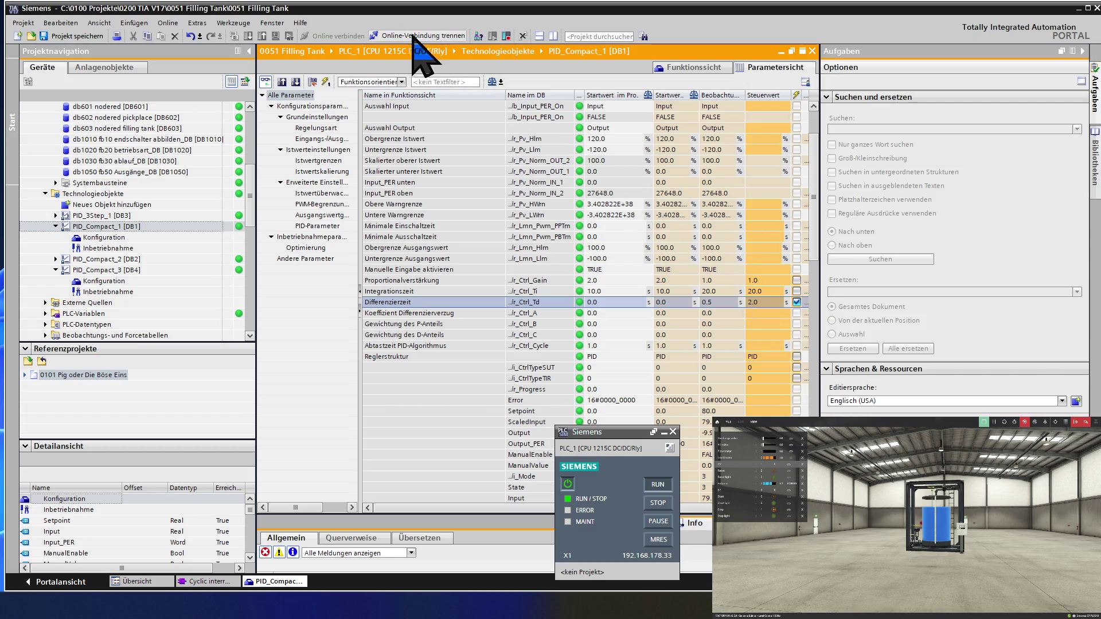
click(326, 81)
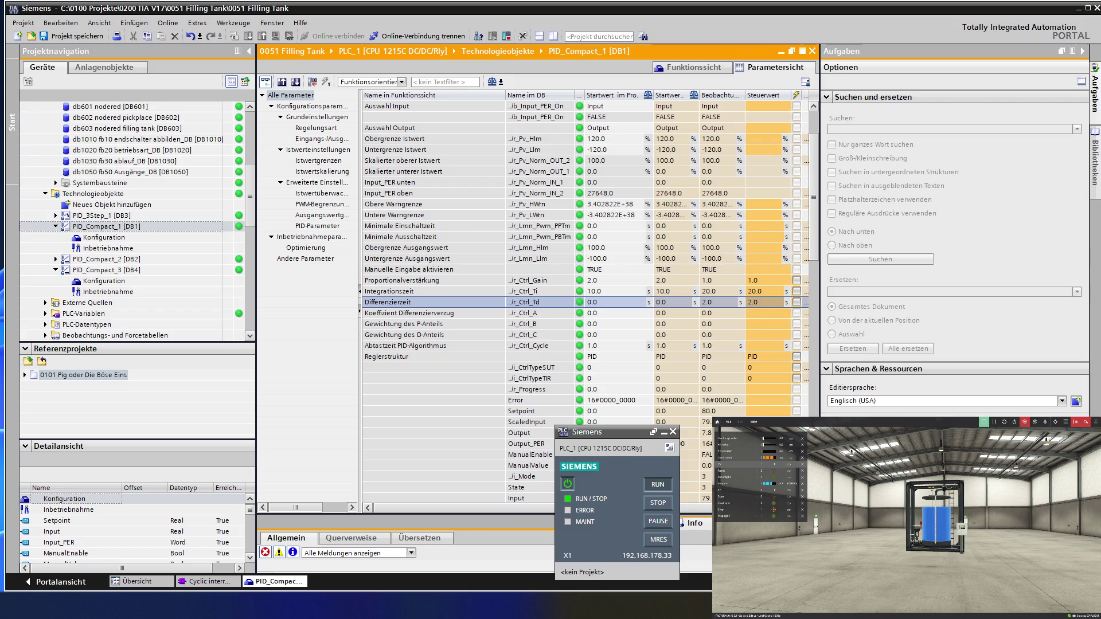
key(alt+Tab)
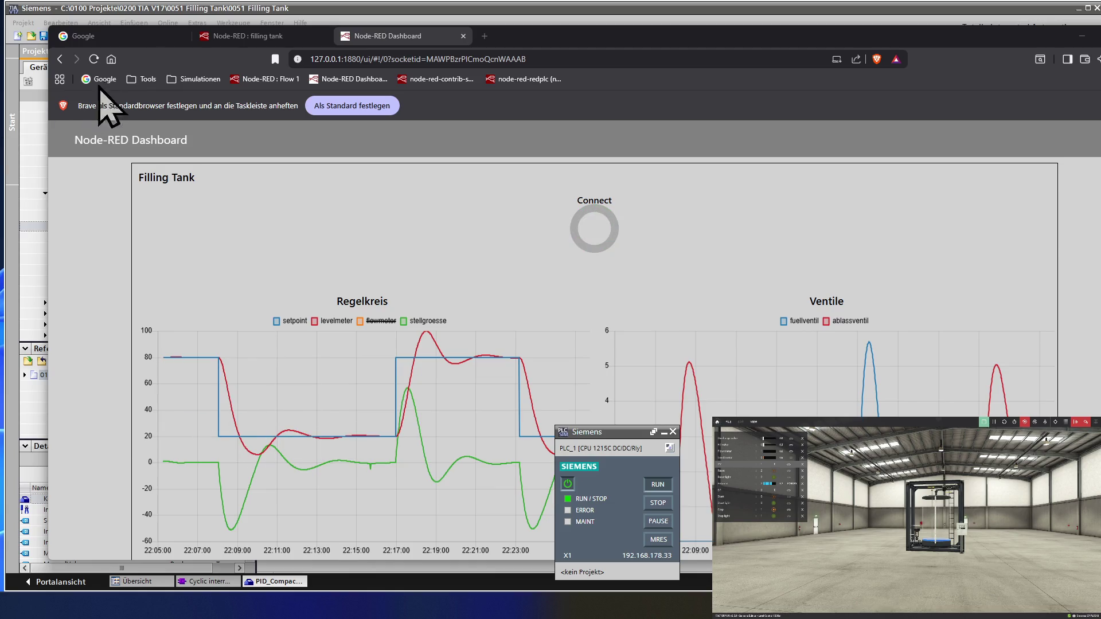
Return to PID_Compact_1's parameter table, now reading derivative time 2.0.
click(153, 8)
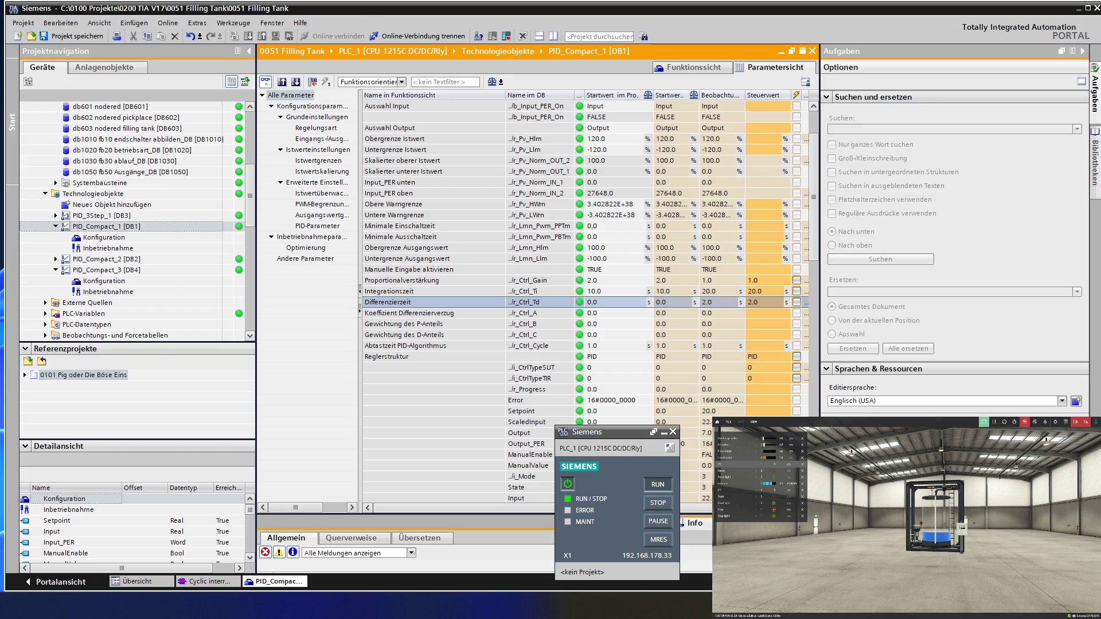
Bring the browser forward and switch from the Node-RED Dashboard to the Google homepage.
key(alt+Tab)
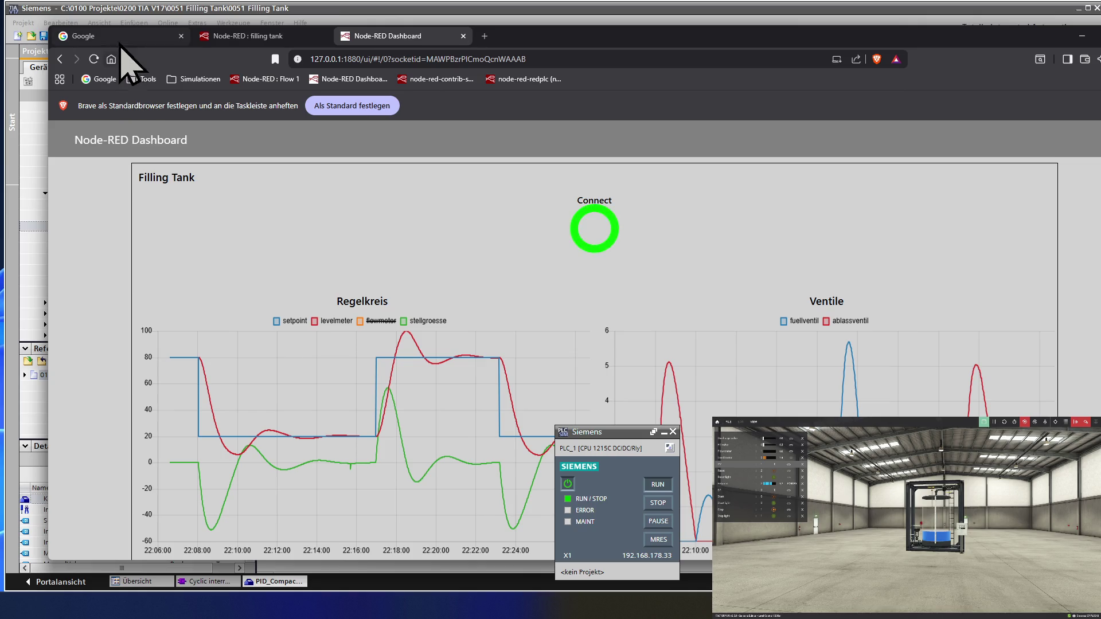
click(101, 36)
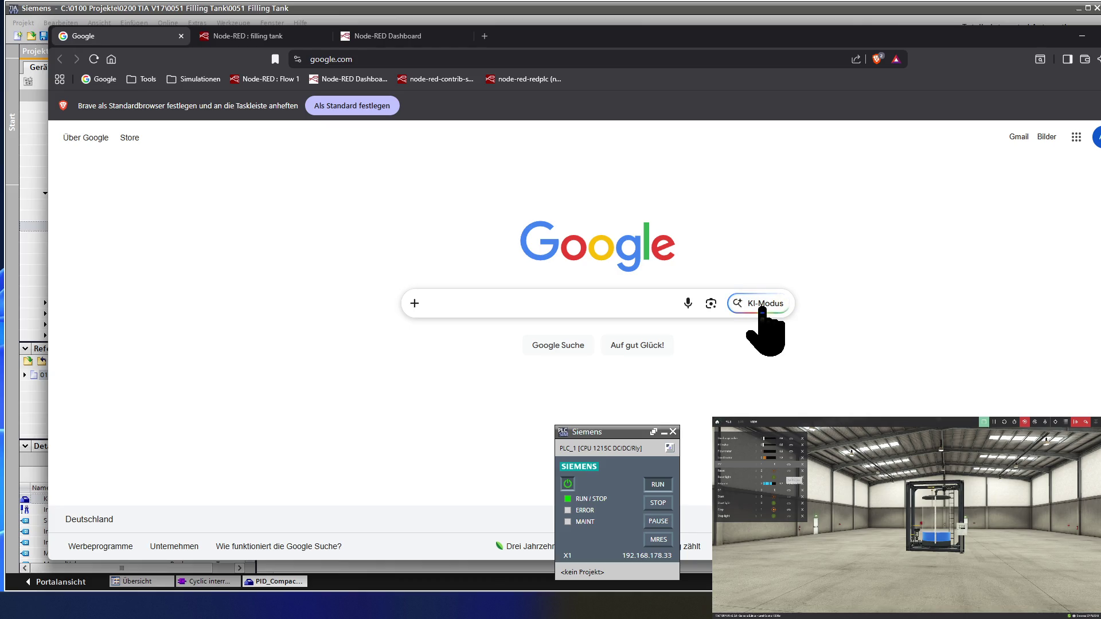
Switch Google to KI-Modus and start the question stating P at 1,0 and I at 20,0, fixing typos.
click(762, 306)
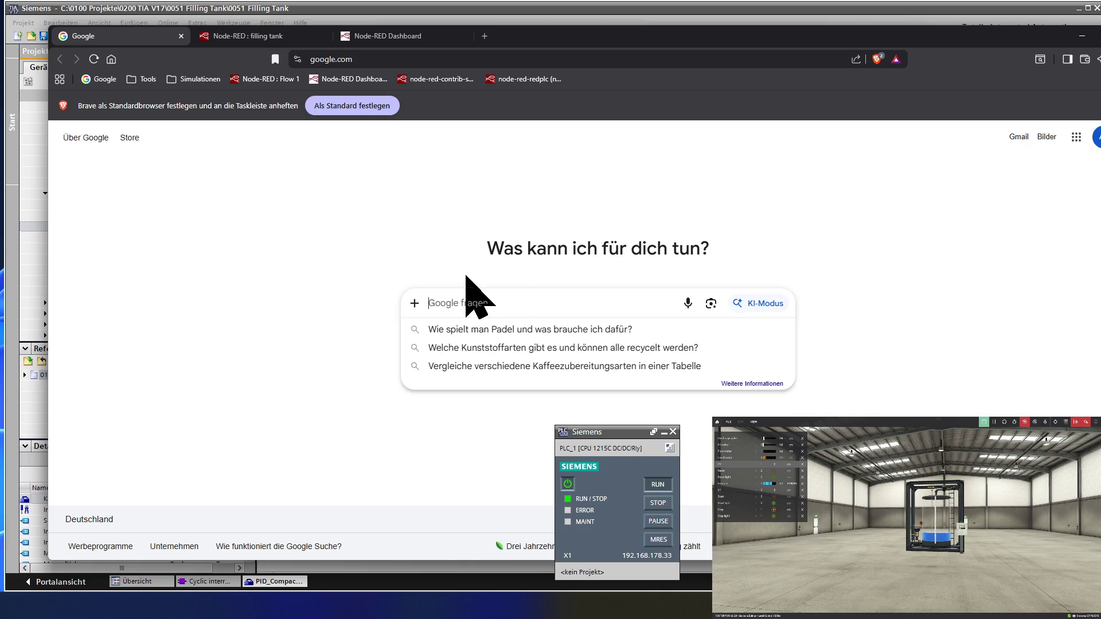
text(wi)
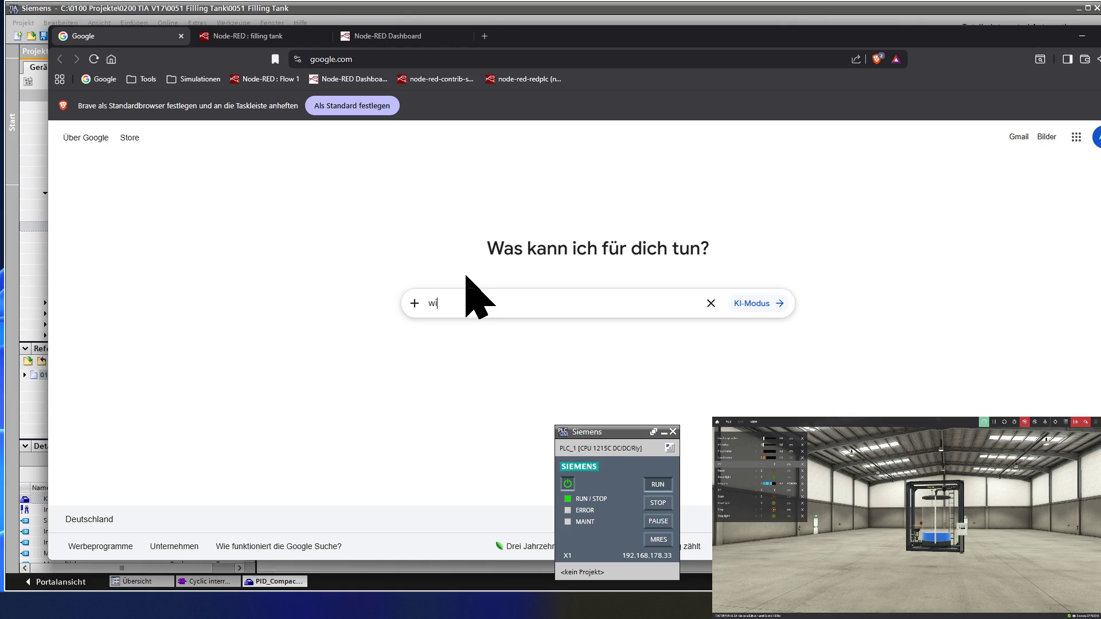
text(r haben eine pid regelung und haben den p anteil auf )
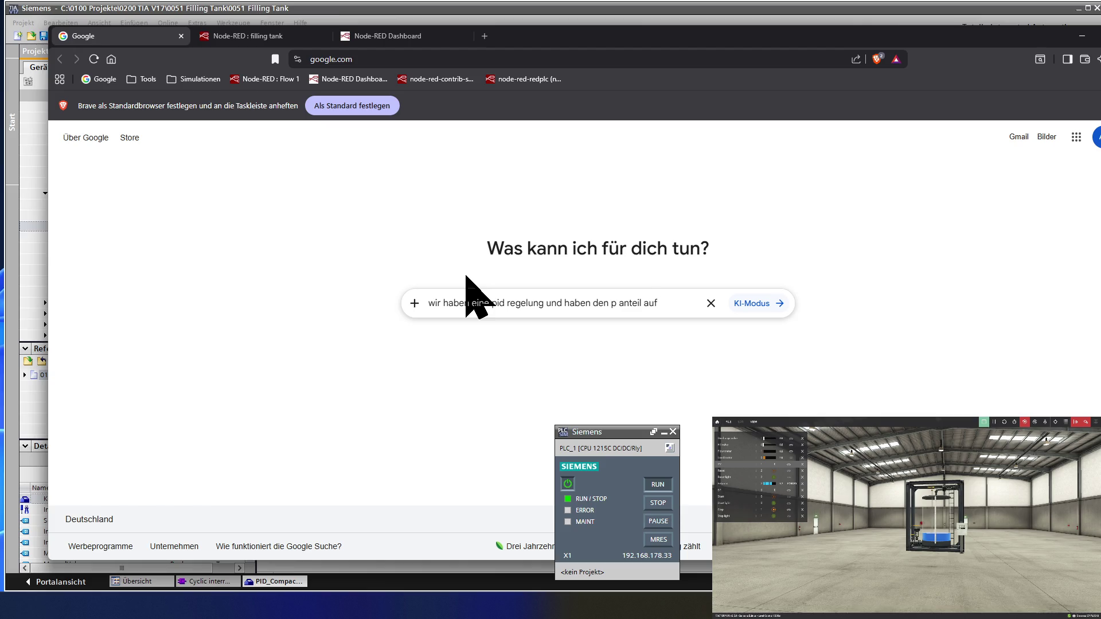
text(1,0)
key(BackSpace)
key(BackSpace)
text(,0)
text( d3e)
key(BackSpace)
text(en i anteil auf 20,0 und die regel)
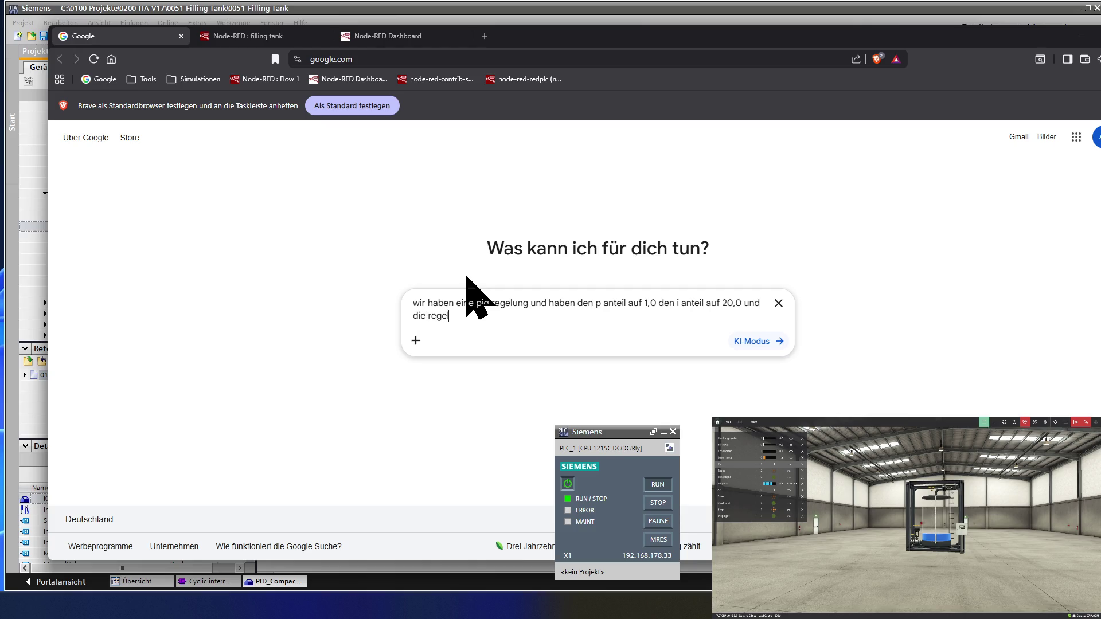
text(ung ist schonm)
Ask for start values for Differenzierzeit, Differenzierverzug and P/D weighting, and submit the question.
key(BackSpace)
text(rel)
text(ativ okay.)
text( ich möchte aber den d ante)
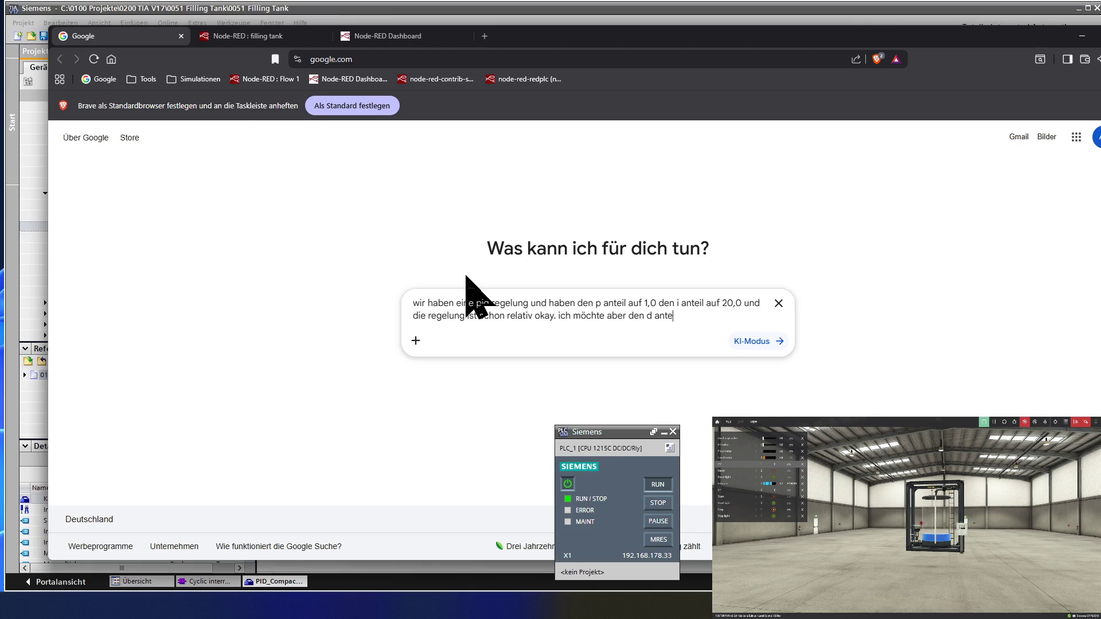
text(il)
text( zu test)
text(zwecken mit einbauen)
text(. es)
text( gibt eine di)
text(fferenzierzeit )
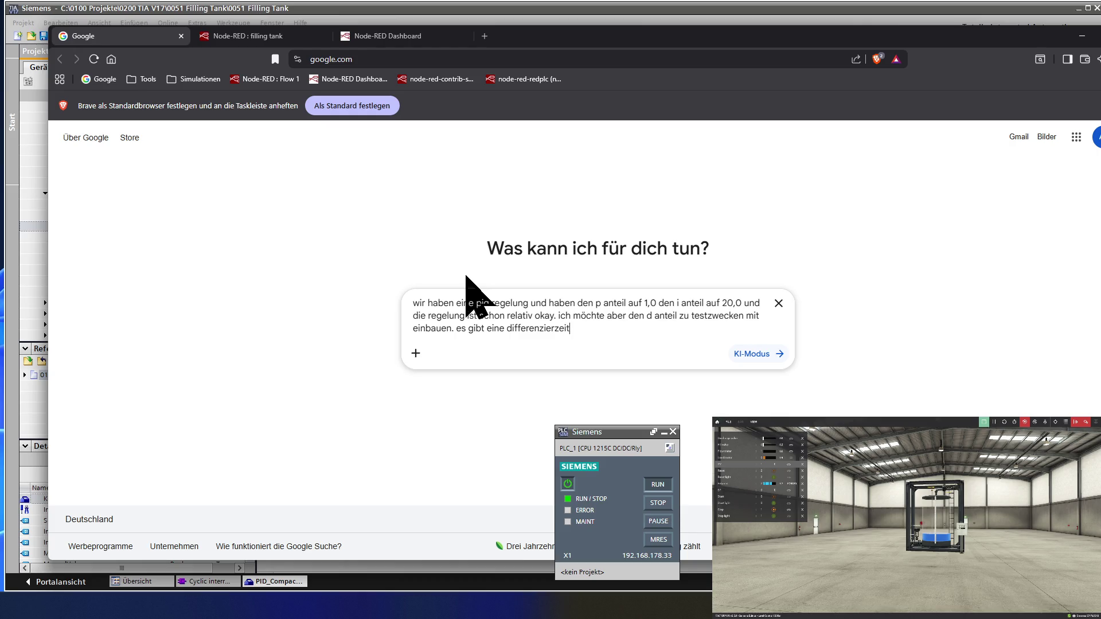
text(und differenzierverzu)
text(g und einen )
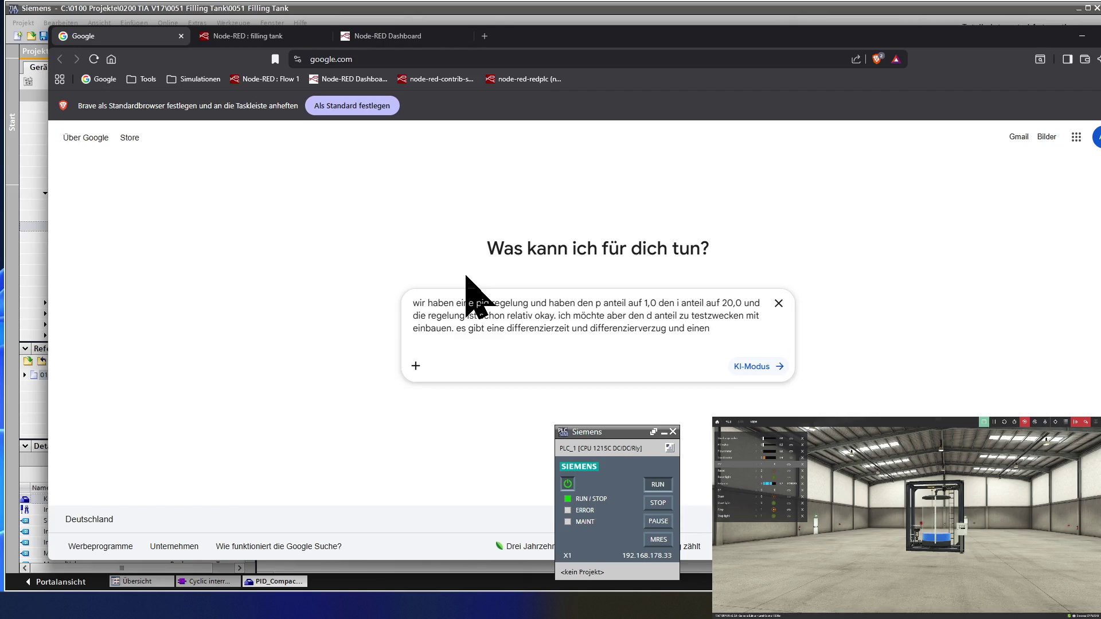
text(p und d gewichtung.)
text( nenne hierfür startwerte)
key(Return)
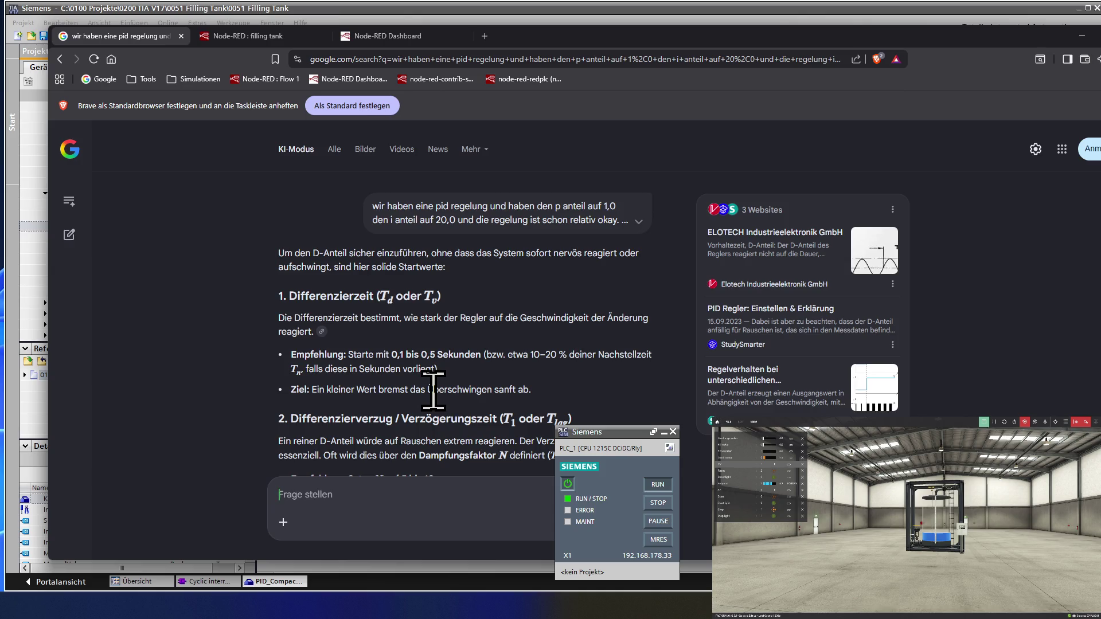
scroll(433, 390, down, 1)
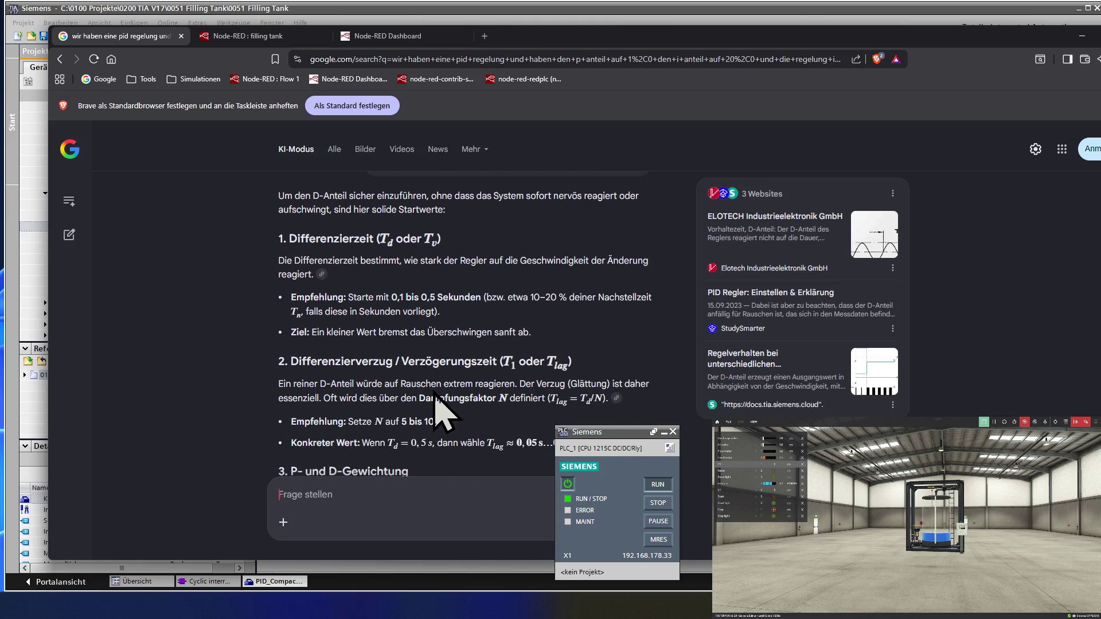